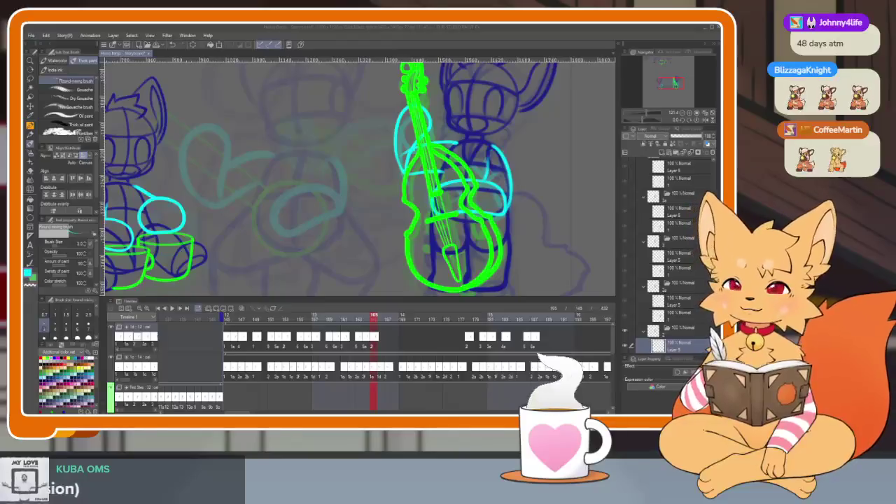
- Assign bass-arm cels 1 and 1a to the frames after 167, and cel 5 to frame 167
key(Tab)
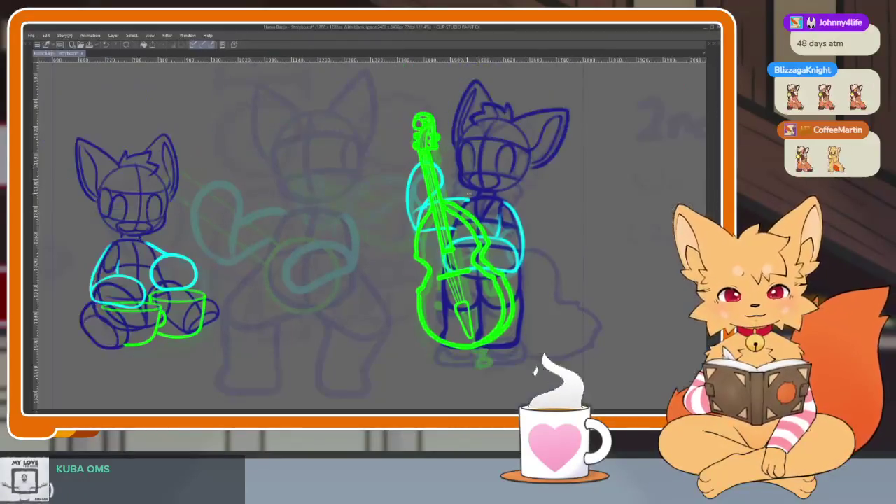
key(Tab)
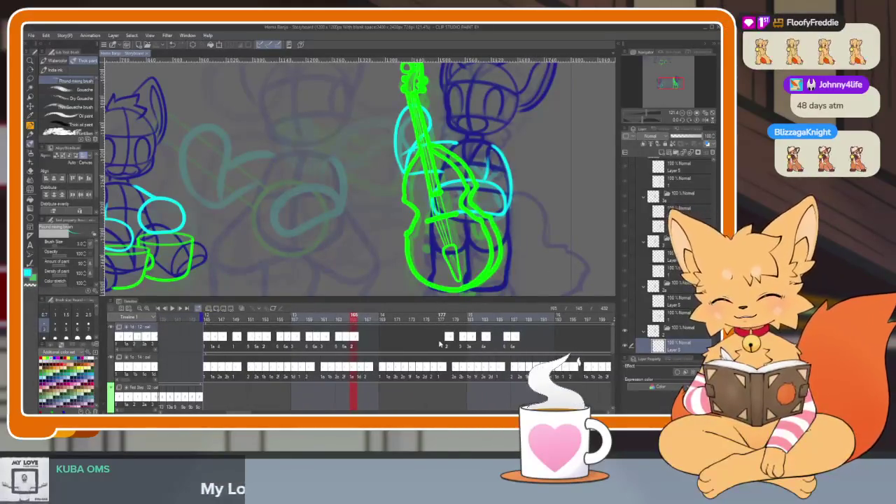
drag(360, 319, 381, 320)
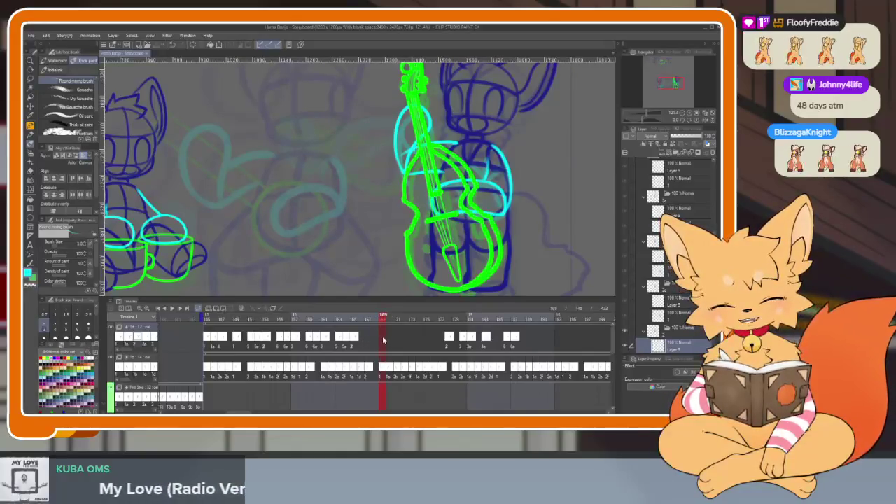
right_click(384, 339)
click(394, 191)
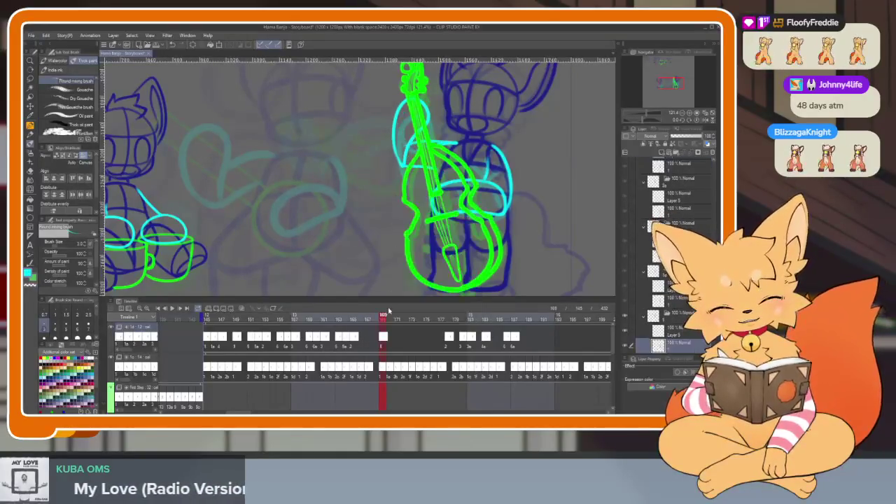
right_click(389, 341)
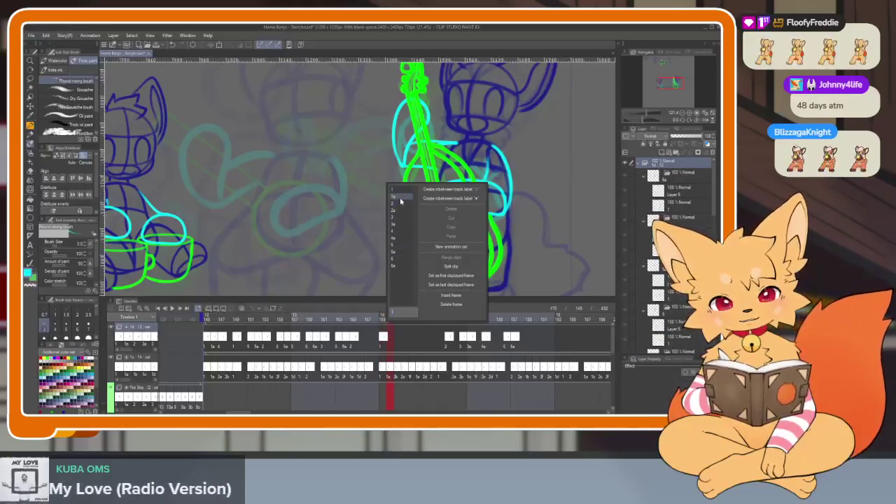
click(400, 198)
click(368, 341)
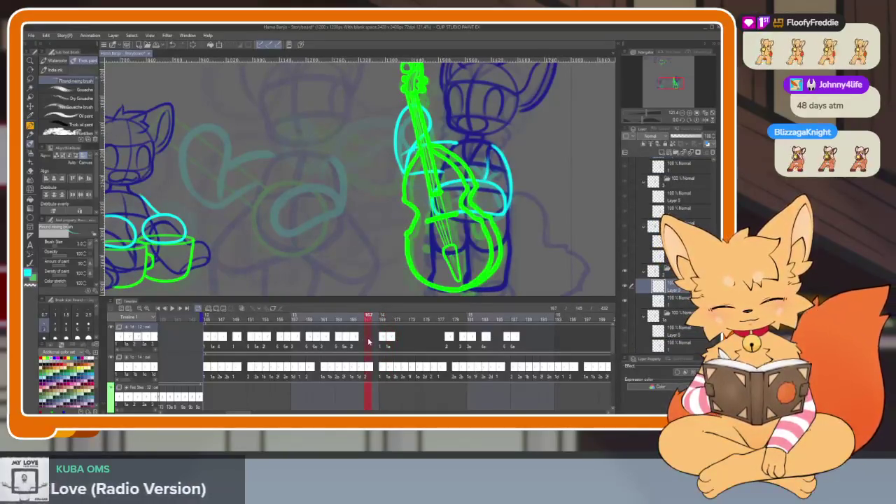
right_click(370, 342)
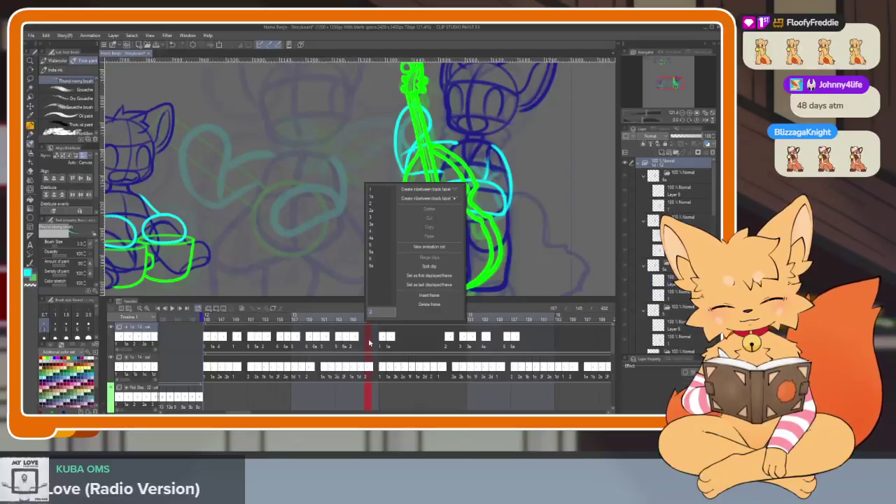
click(378, 249)
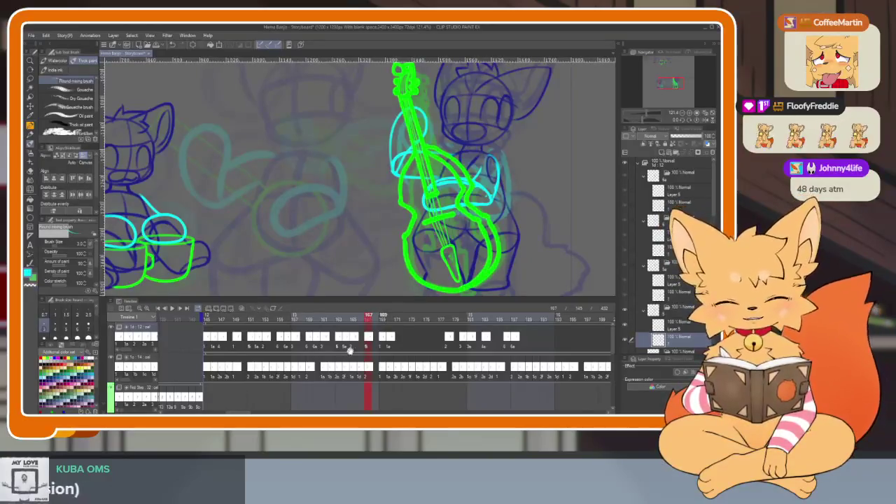
- Preview the arm motion, delete the later cels in frames 177–188, and return to frame 145
scroll(322, 336, left, 1)
drag(227, 318, 416, 318)
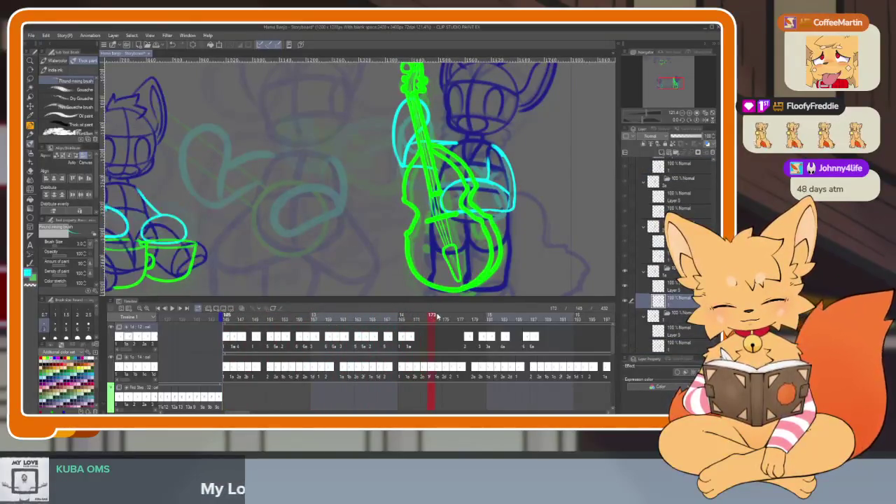
drag(416, 318, 432, 318)
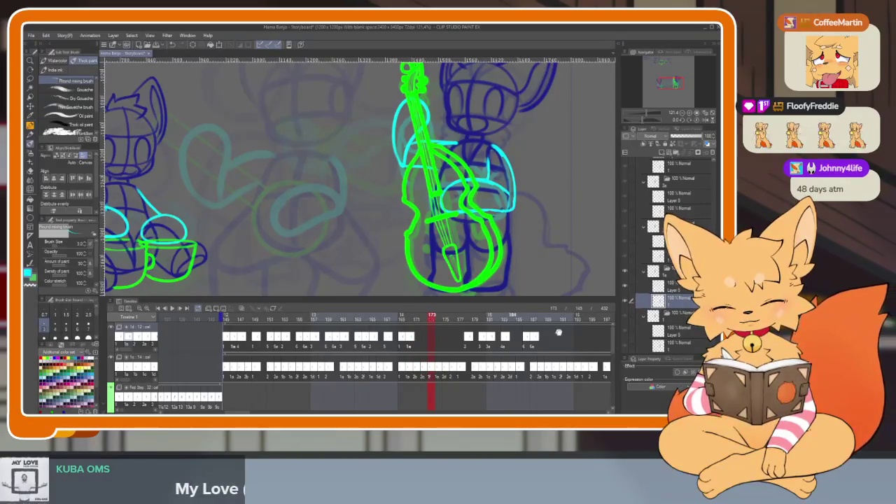
scroll(553, 331, right, 2)
drag(532, 337, 410, 342)
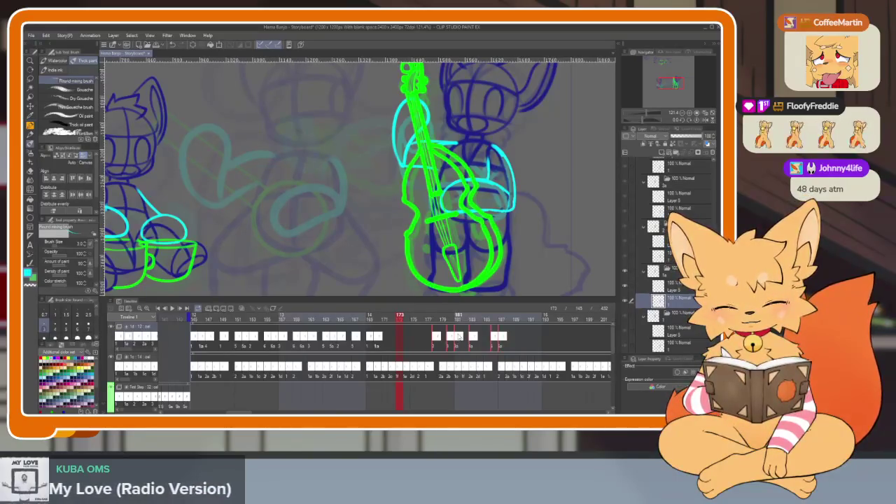
key(Delete)
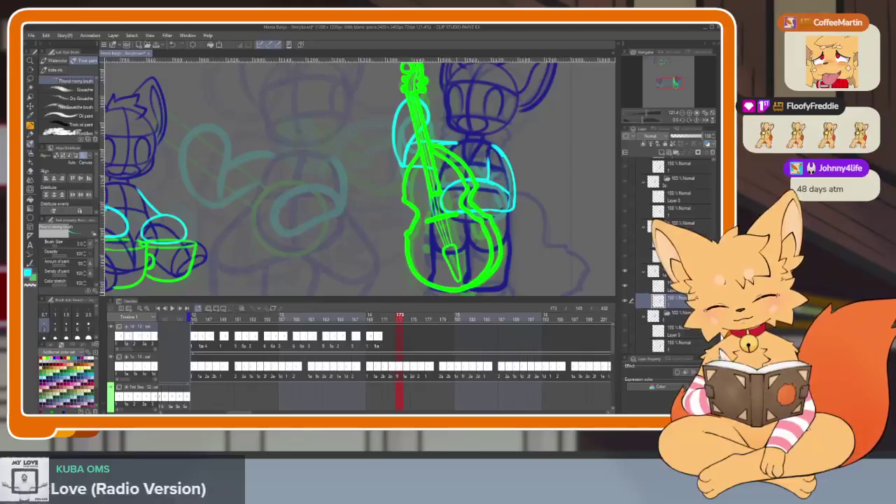
click(195, 319)
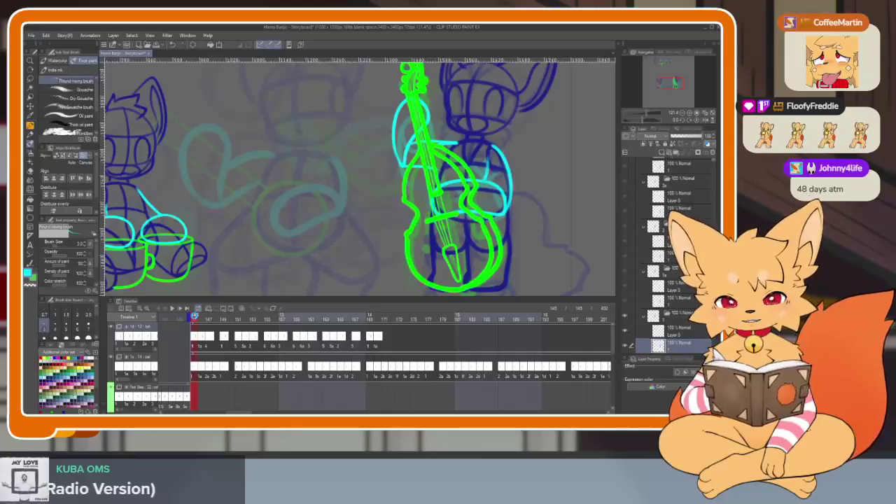
- Play back the animation, scrub frames 145–151, and select Layer 5
key(space)
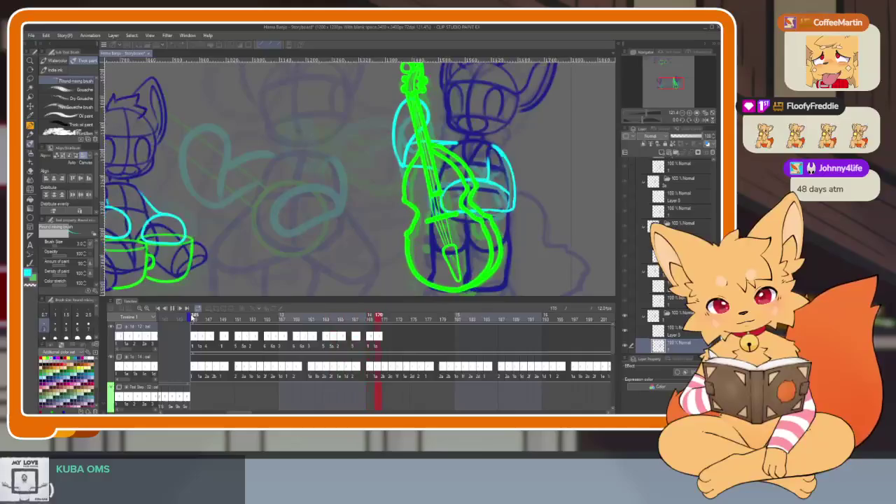
mouse_move(196, 318)
mouse_down()
mouse_move(254, 322)
mouse_move(230, 320)
mouse_move(244, 320)
mouse_up()
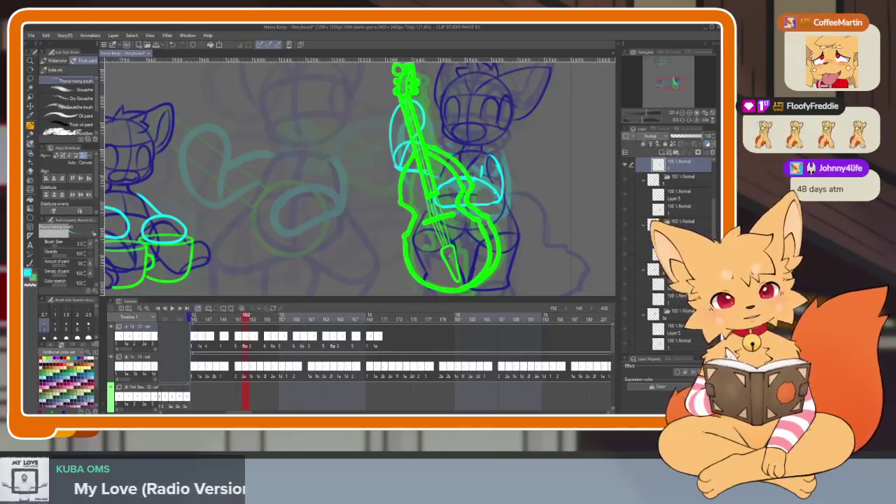
scroll(665, 210, down, 2)
click(655, 212)
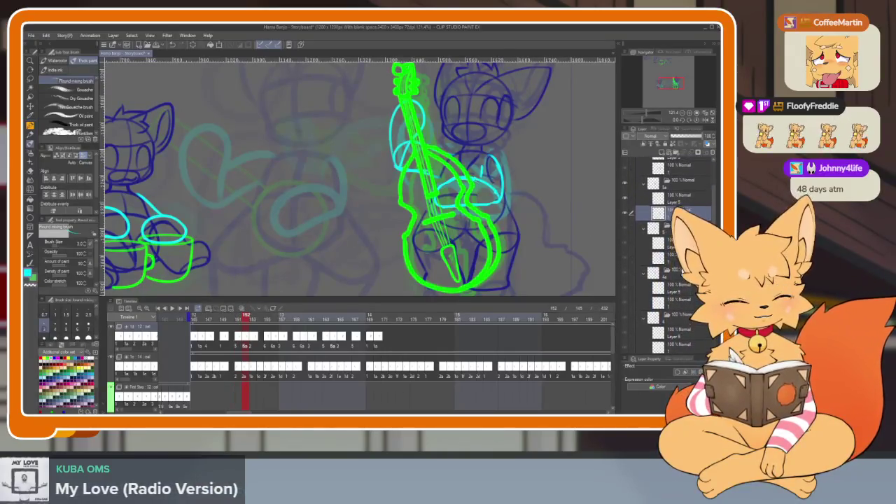
click(648, 203)
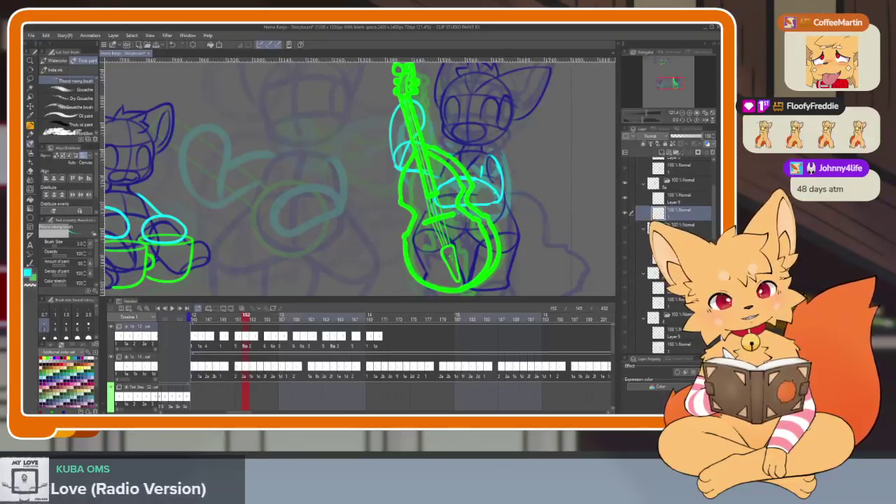
- Compare bass-arm poses across frames 151–152 and layers, then add a cel near frame 181
key(Left)
key(Right)
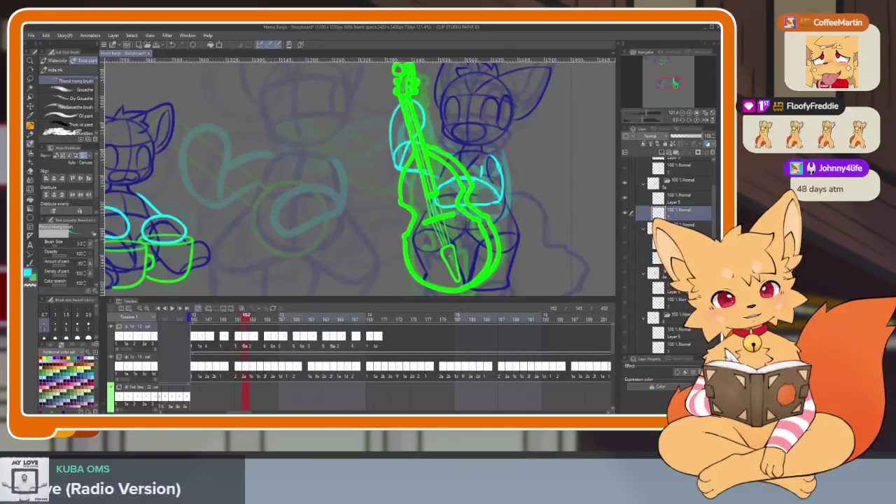
key(Left)
key(Right)
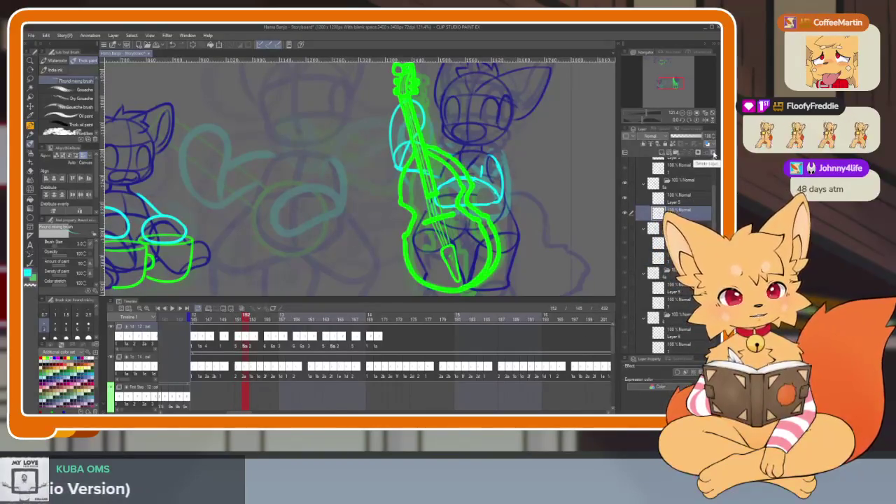
key(alt+bracketright)
key(alt+bracketleft)
key(alt+bracketright)
key(Left)
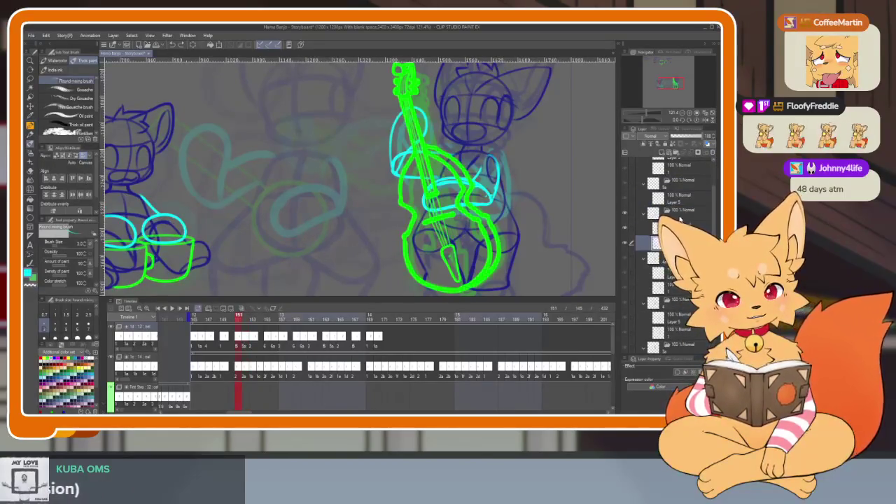
key(Right)
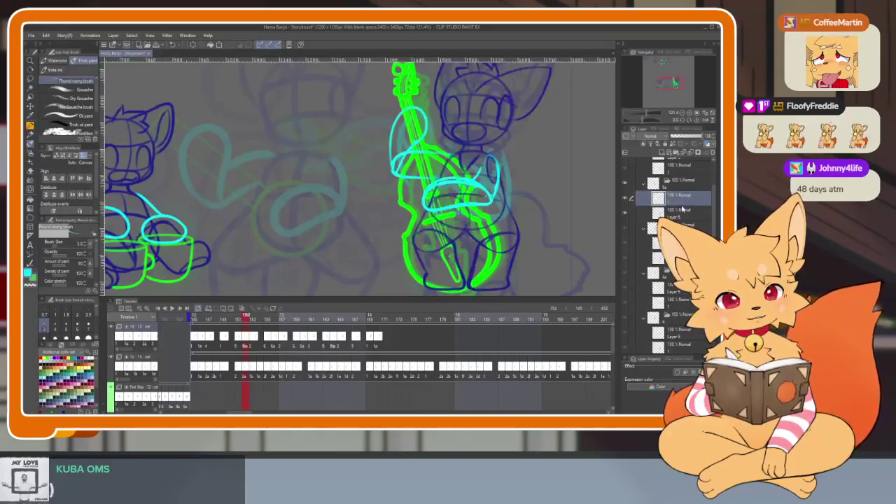
click(678, 212)
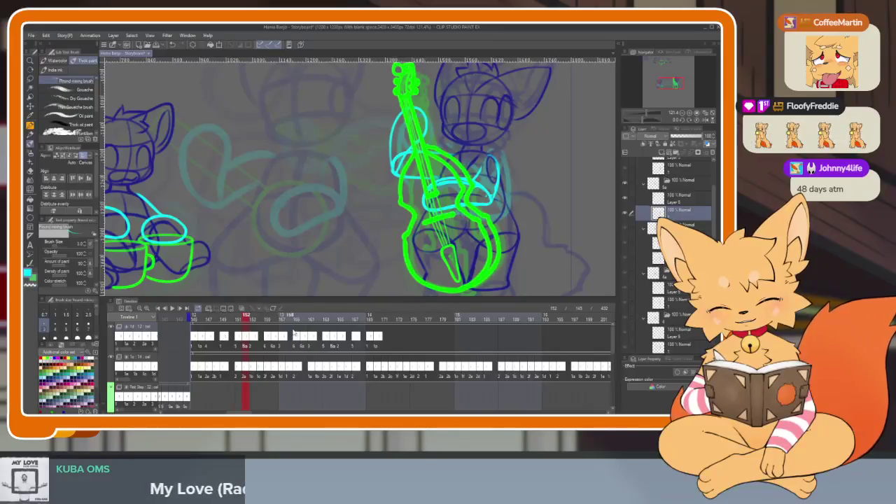
click(462, 337)
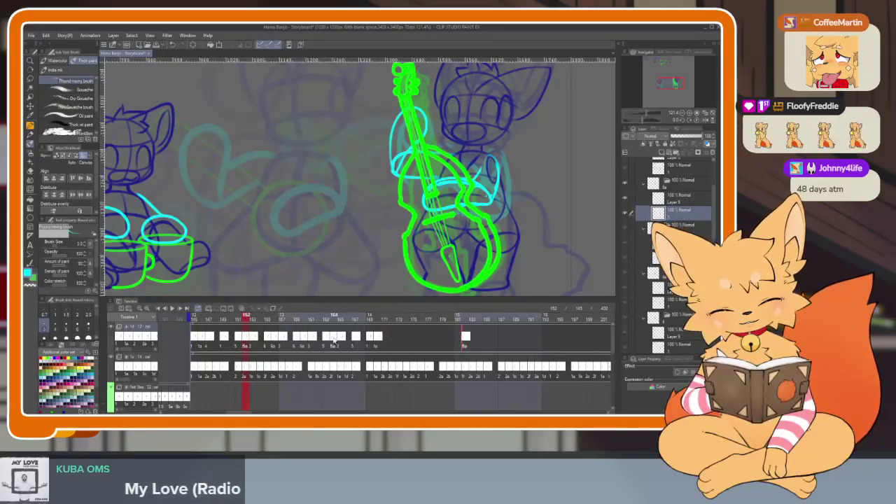
- Assign cel 4a and another bass-arm cel around frame 182, then move to frame 183
right_click(462, 337)
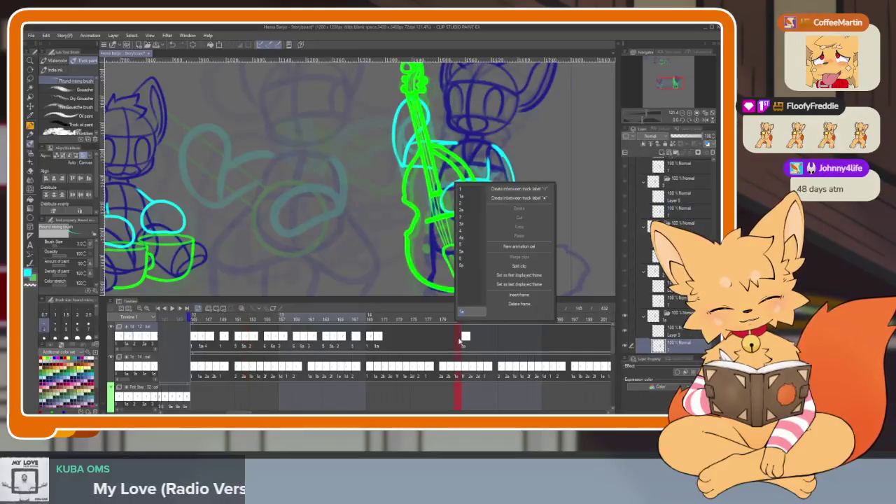
click(467, 237)
click(475, 344)
right_click(475, 345)
click(483, 268)
click(458, 319)
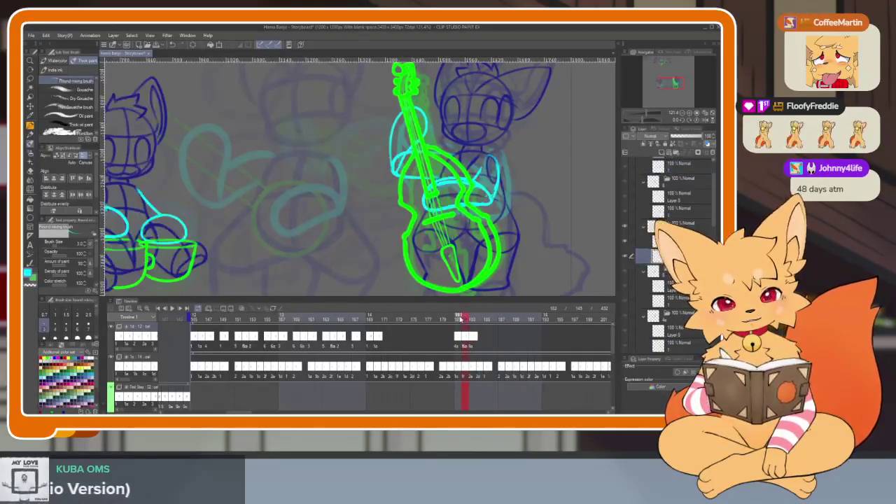
drag(461, 317, 473, 315)
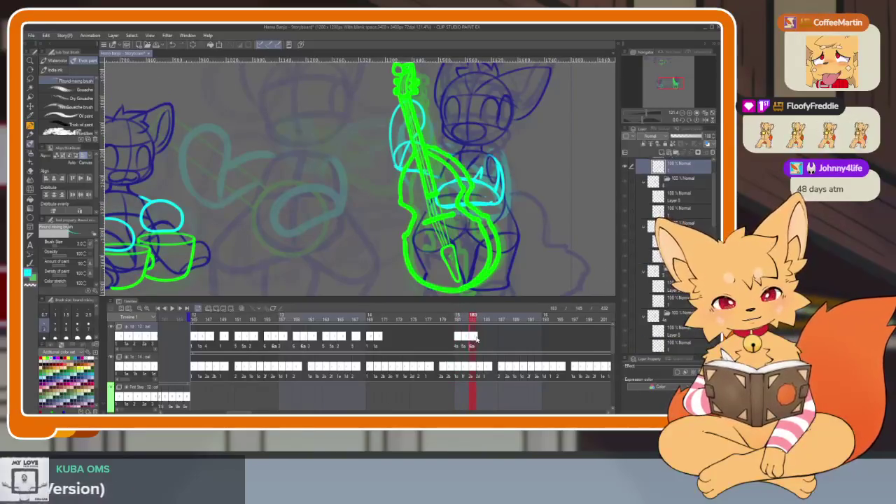
- Delete a lower arm layer, undo the deletion, and select the stringed bass layer
click(684, 204)
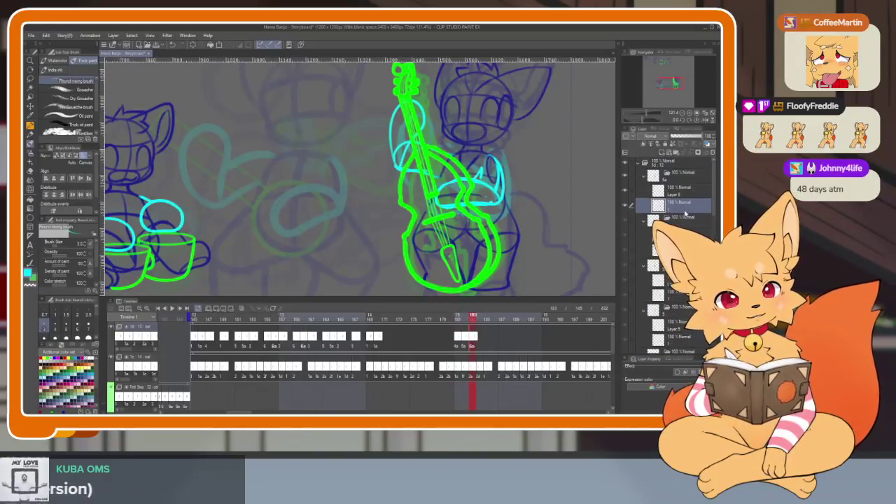
click(713, 153)
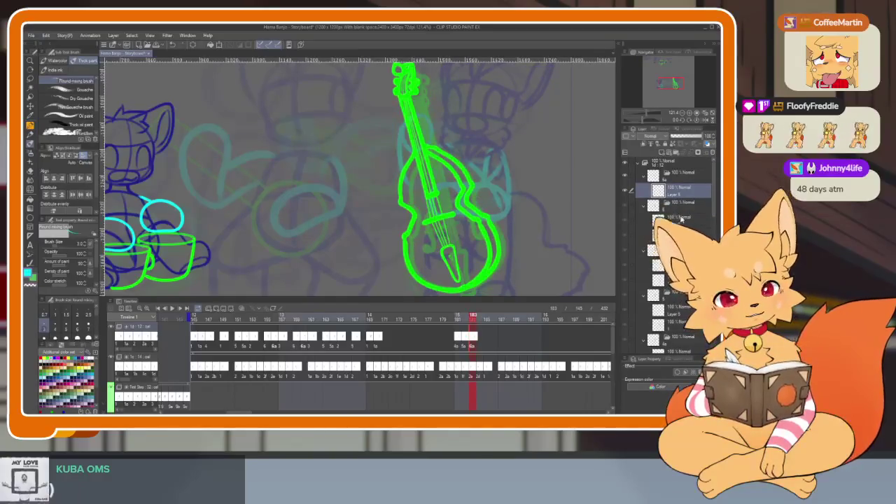
key(ctrl+z)
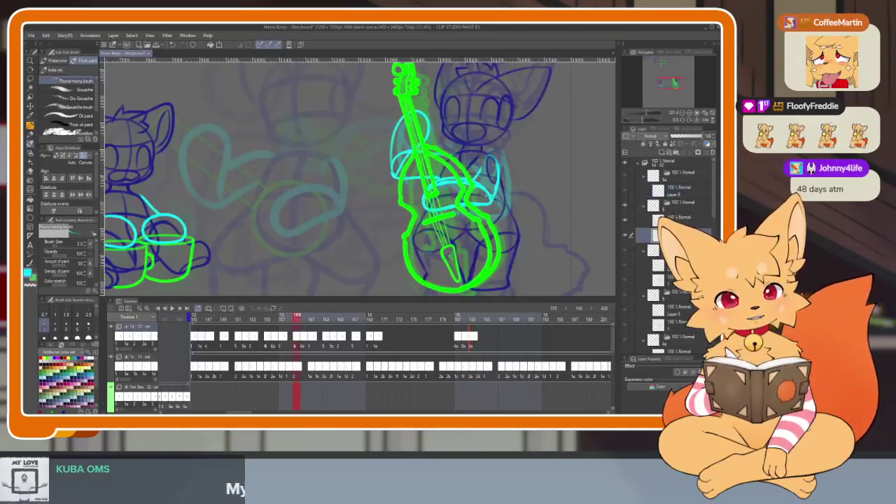
click(683, 190)
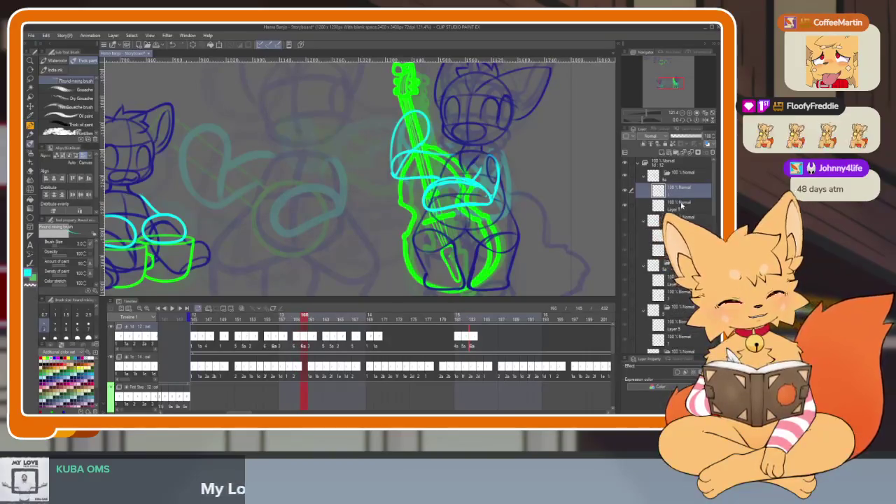
click(681, 205)
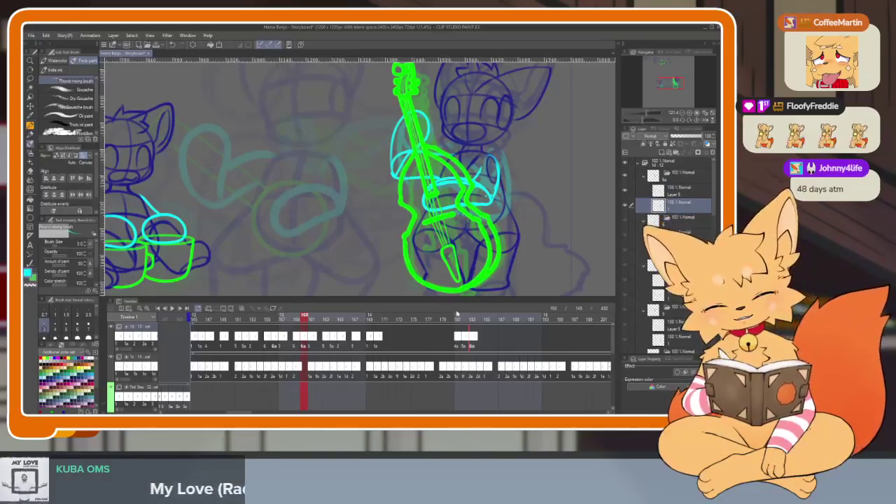
- Go to about frame 182, step one frame forward, and hide the side panels
click(459, 319)
mouse_move(466, 319)
mouse_down()
mouse_move(474, 319)
mouse_move(464, 320)
mouse_up()
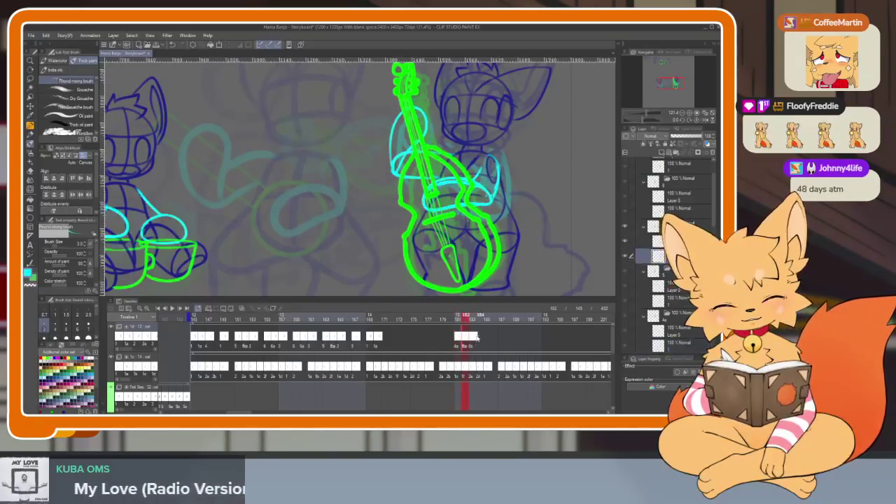
key(Tab)
scroll(519, 265, up, 5)
- Draw a new cyan arm curve over the bass and erase the old upper loop and inner arcs
scroll(519, 266, up, 2)
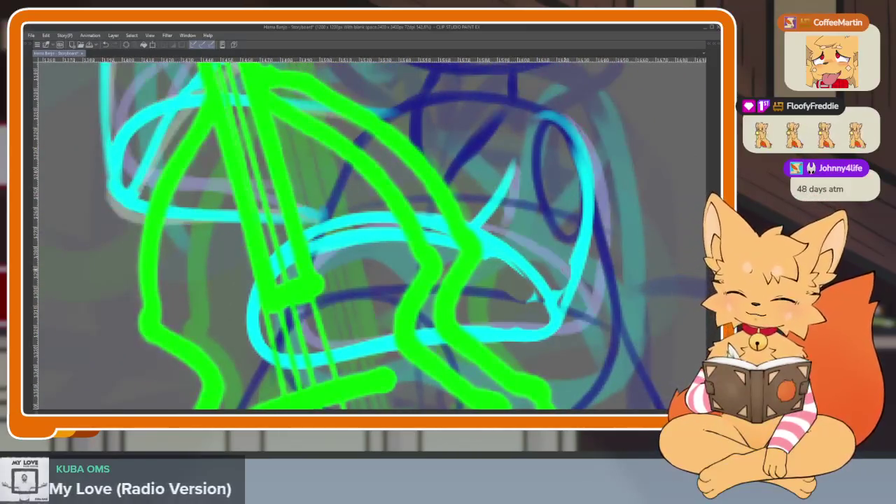
scroll(574, 297, up, 2)
scroll(575, 297, up, 1)
key(Tab)
key(Tab)
mouse_move(586, 320)
mouse_down()
mouse_move(238, 346)
mouse_move(596, 228)
mouse_up()
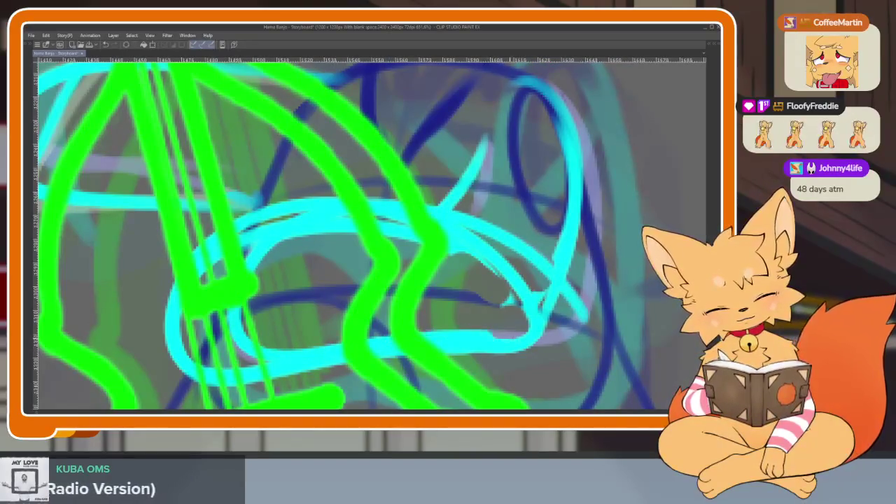
drag(598, 260, 529, 77)
mouse_move(476, 208)
mouse_down()
mouse_move(488, 143)
mouse_move(458, 183)
mouse_move(434, 193)
mouse_up()
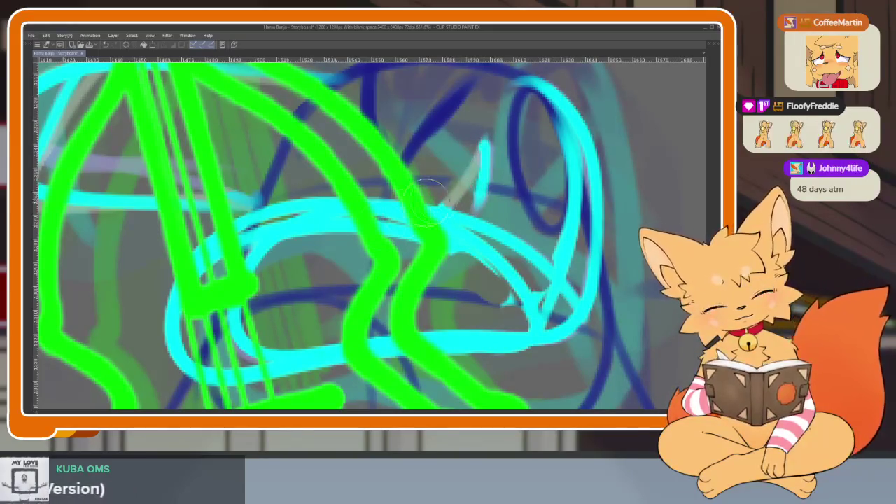
mouse_move(301, 185)
mouse_down()
mouse_move(308, 206)
mouse_move(214, 252)
mouse_move(164, 347)
mouse_move(184, 361)
mouse_move(329, 392)
mouse_up()
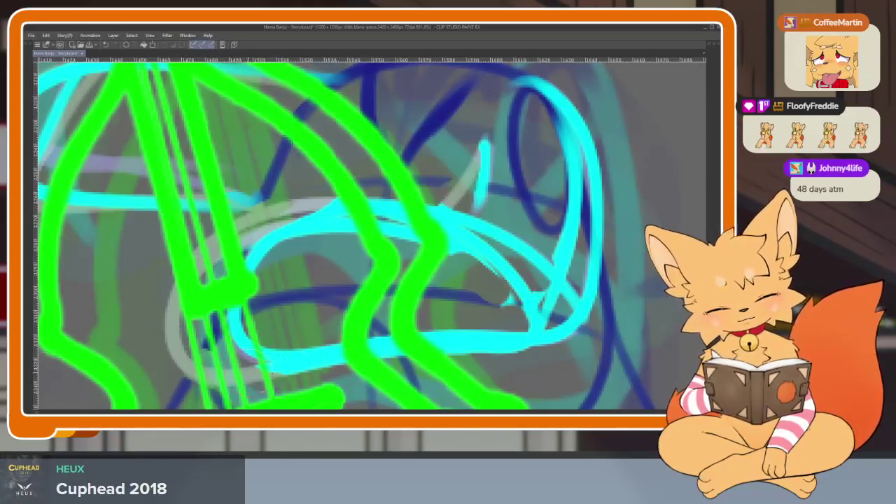
mouse_move(478, 318)
mouse_down()
mouse_move(525, 273)
mouse_move(323, 228)
mouse_move(448, 290)
mouse_move(536, 301)
mouse_up()
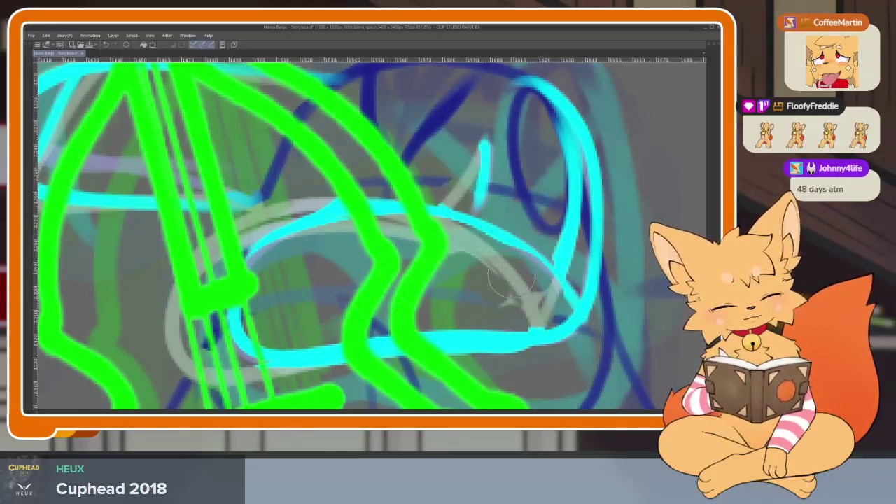
- On the next frame, draw the cyan arm loop and erase the old inner, right and lower strokes
scroll(536, 301, down, 5)
scroll(594, 280, up, 3)
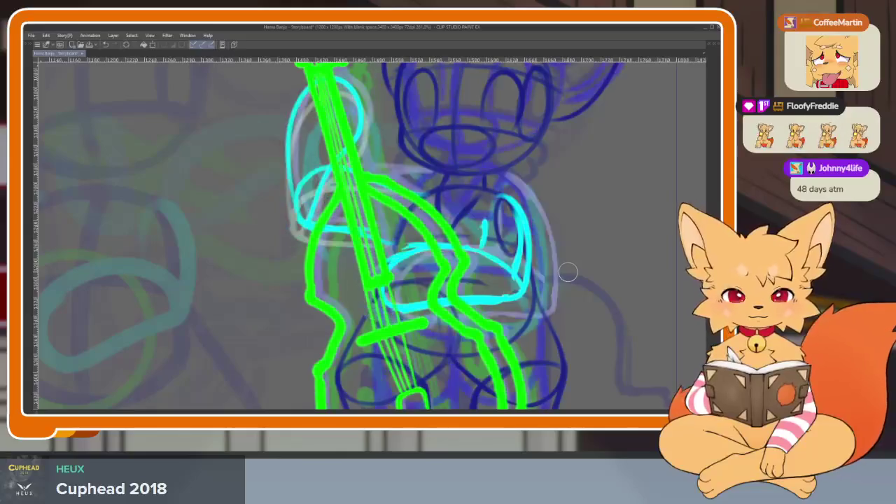
key(ctrl+Right)
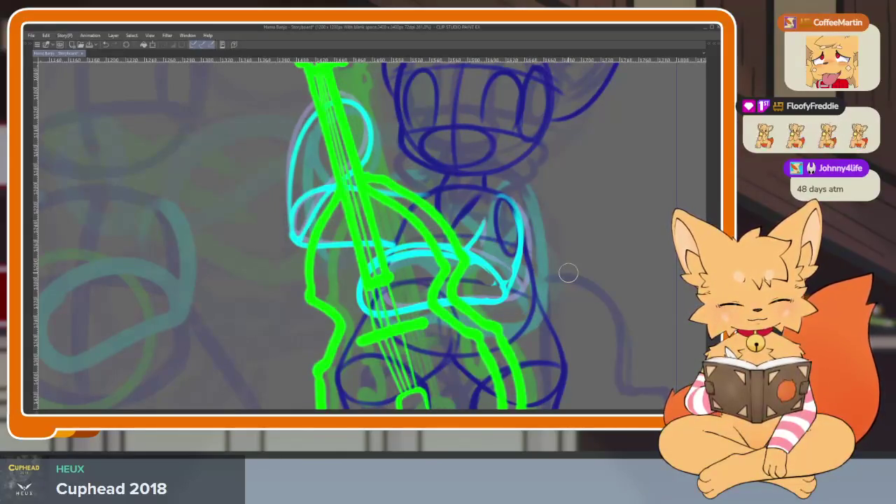
scroll(575, 295, up, 2)
scroll(546, 287, up, 2)
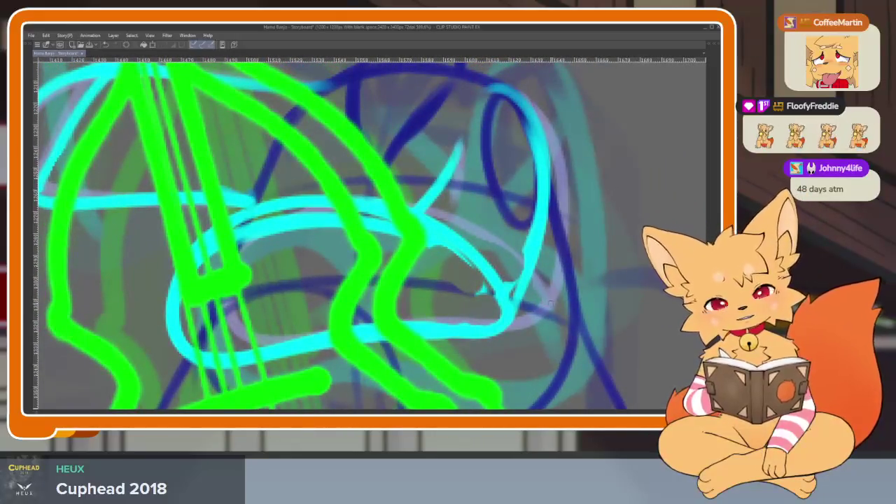
mouse_move(549, 301)
mouse_down()
mouse_move(519, 257)
mouse_move(415, 201)
mouse_move(257, 242)
mouse_move(235, 329)
mouse_move(385, 328)
mouse_up()
mouse_move(539, 311)
mouse_down()
mouse_move(564, 242)
mouse_move(543, 112)
mouse_move(518, 90)
mouse_up()
mouse_move(500, 298)
mouse_down()
mouse_move(451, 245)
mouse_move(308, 213)
mouse_move(276, 217)
mouse_up()
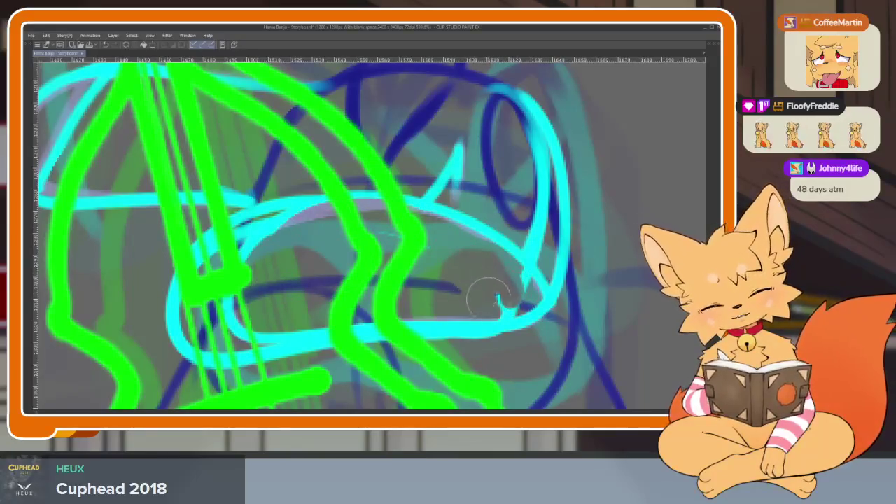
drag(485, 295, 520, 292)
mouse_move(466, 343)
mouse_down()
mouse_move(294, 353)
mouse_move(176, 310)
mouse_move(185, 280)
mouse_move(245, 224)
mouse_up()
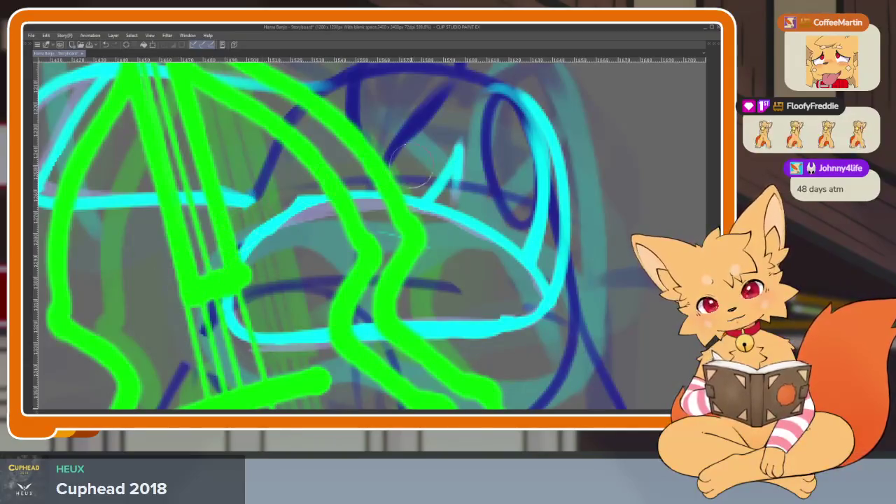
scroll(580, 266, down, 5)
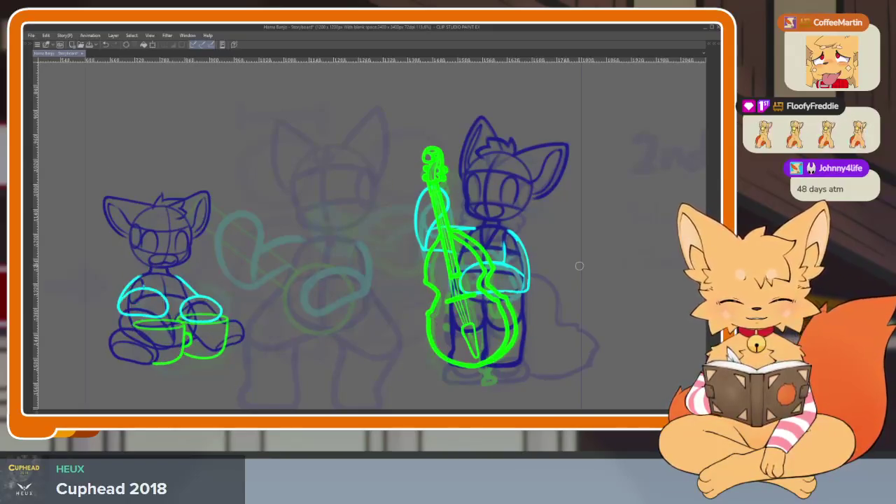
- Show the palettes again and scrub frames 145–172, opening and closing the frame options menu
key(Tab)
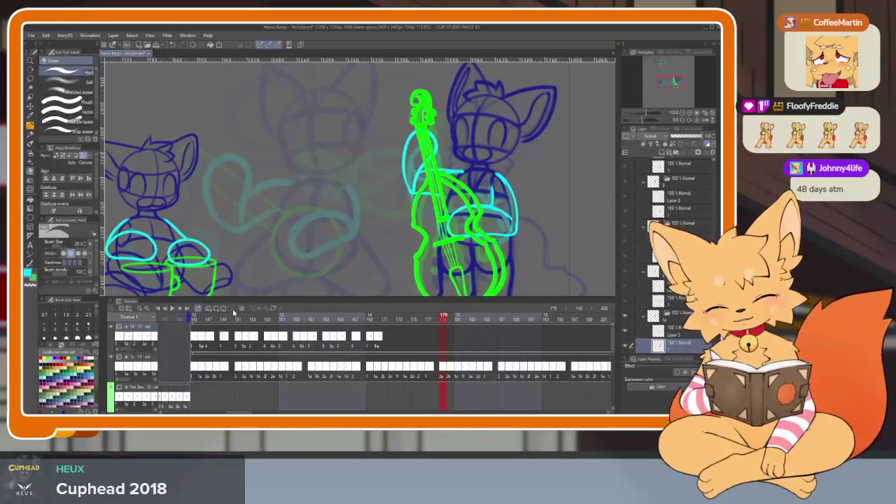
mouse_move(210, 316)
mouse_down()
mouse_move(421, 320)
mouse_move(387, 319)
mouse_move(407, 316)
mouse_up()
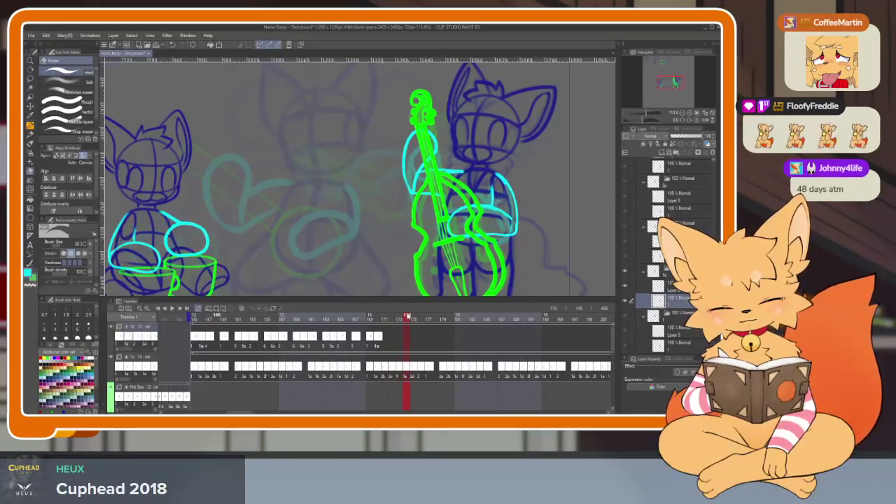
right_click(410, 320)
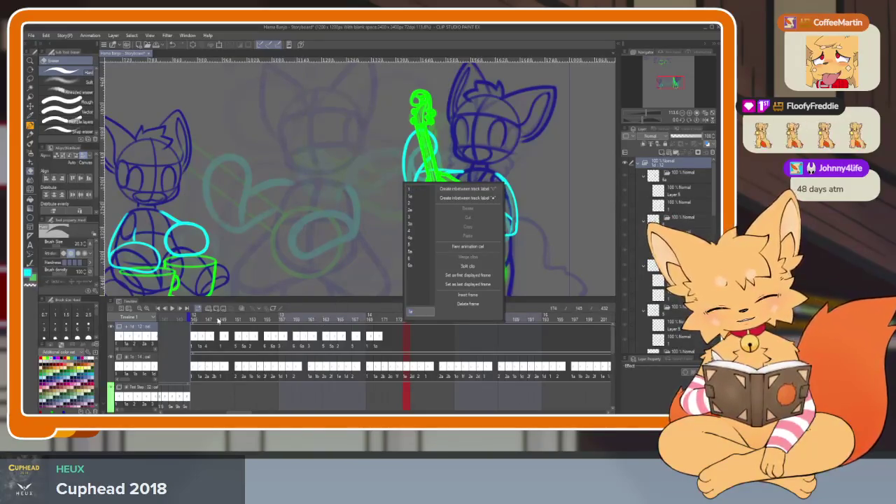
click(195, 320)
drag(205, 326, 392, 327)
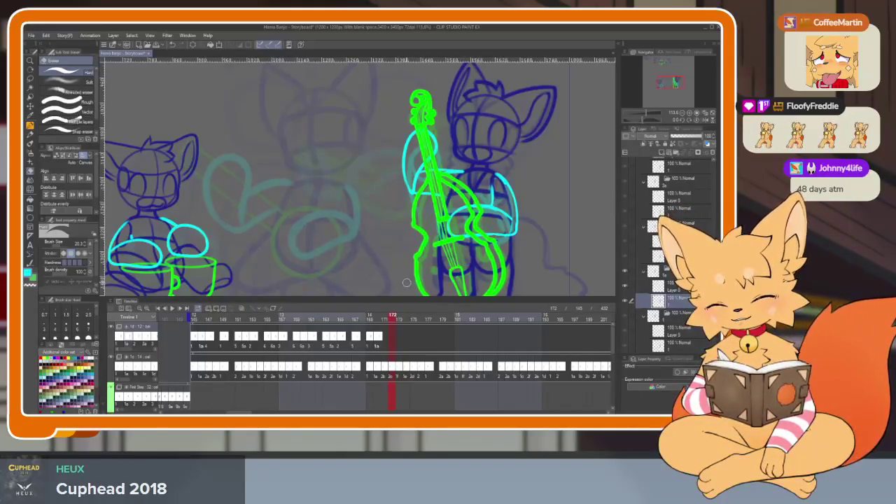
mouse_move(384, 319)
mouse_down()
mouse_move(363, 321)
mouse_move(386, 320)
mouse_up()
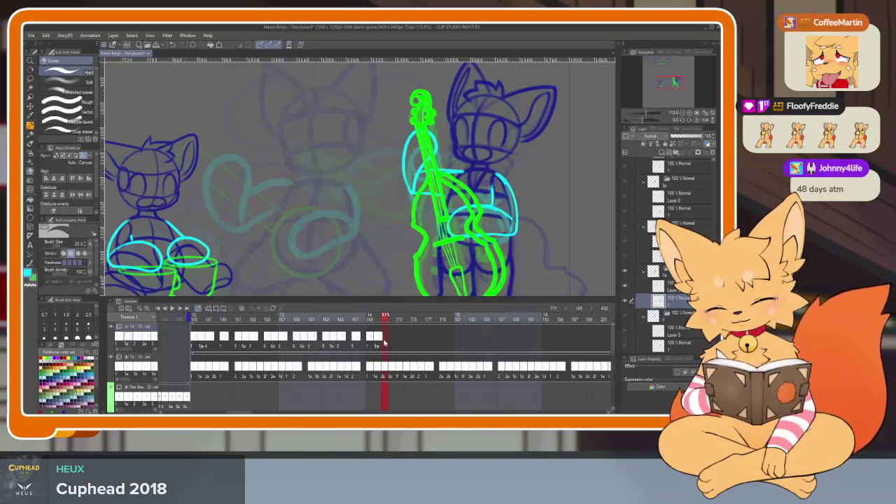
mouse_move(385, 316)
mouse_down()
mouse_move(202, 320)
mouse_move(419, 318)
mouse_move(337, 318)
mouse_move(404, 317)
mouse_up()
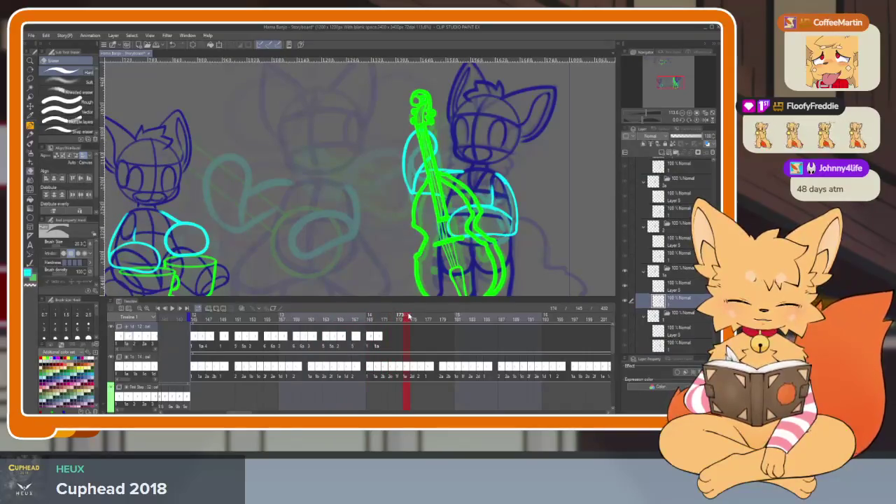
right_click(407, 341)
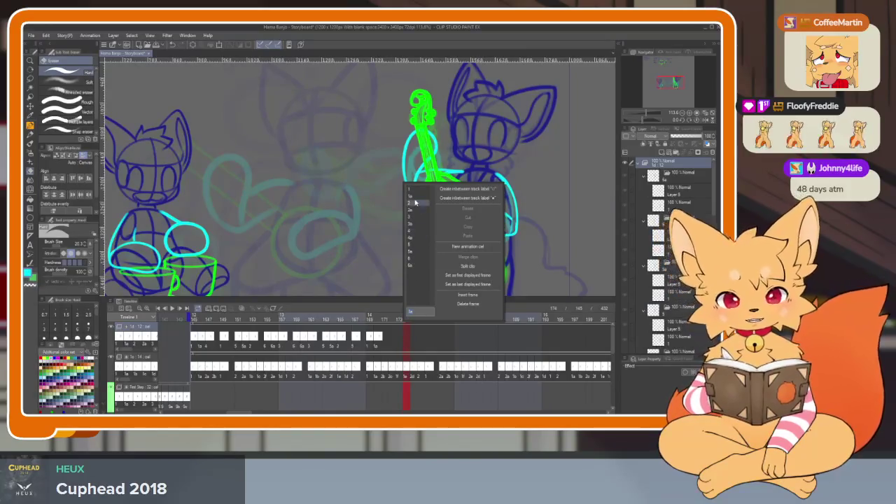
- Step through frames via the cel menus, assign cel 1a to frame 174, and scrub frames 173–176
click(386, 343)
right_click(386, 343)
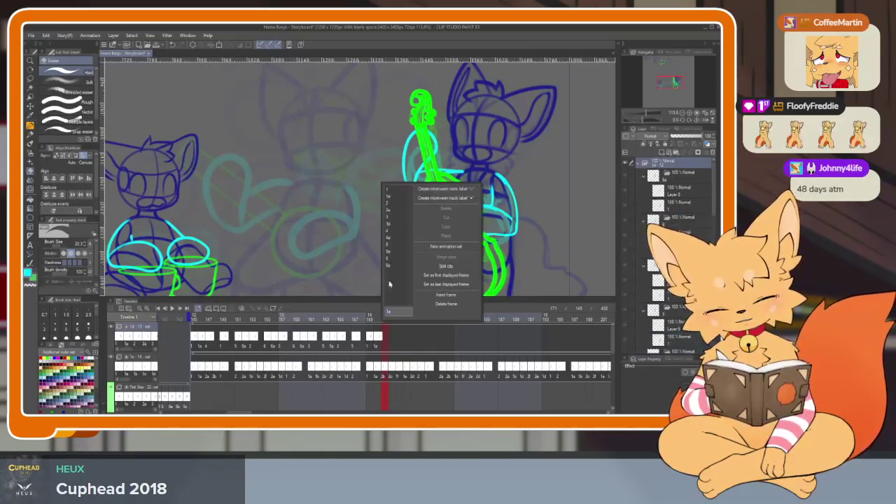
click(394, 228)
click(400, 343)
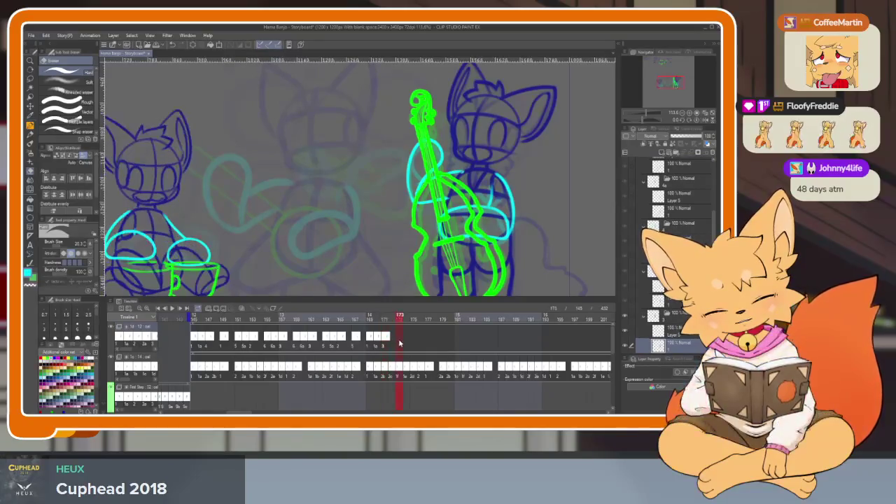
right_click(400, 343)
click(409, 229)
click(406, 343)
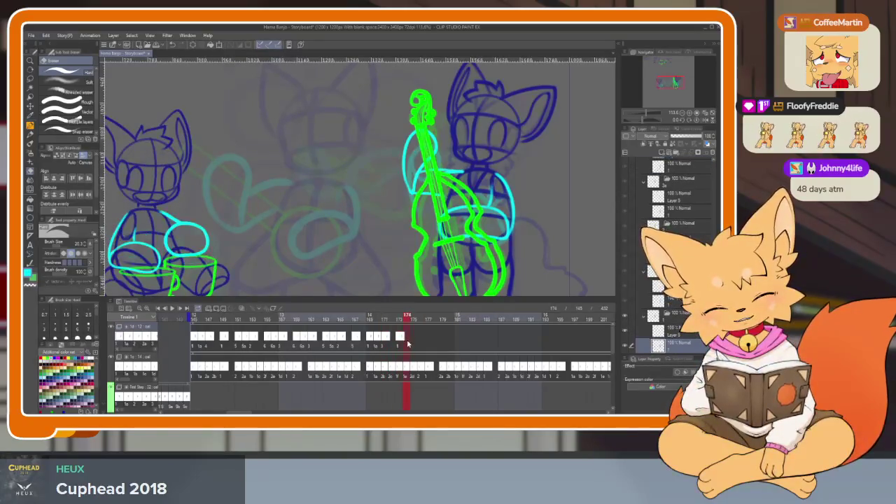
right_click(406, 343)
click(416, 196)
mouse_move(397, 320)
mouse_down()
mouse_move(420, 319)
mouse_move(386, 319)
mouse_up()
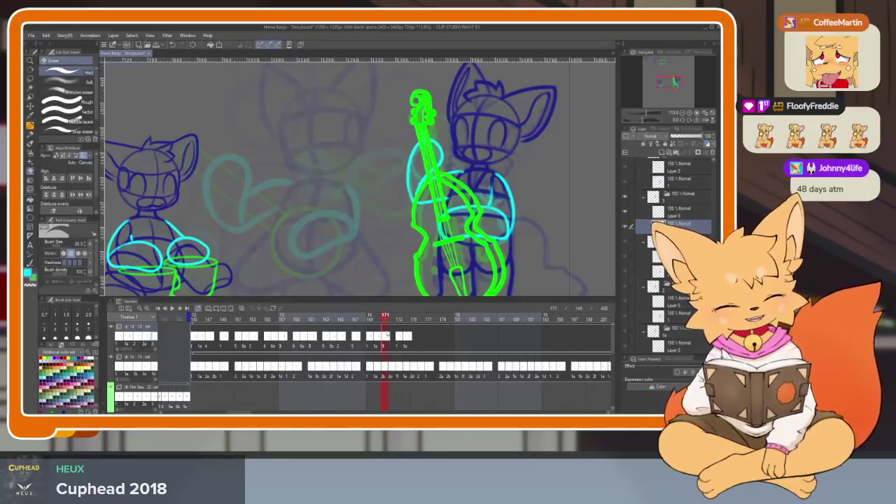
- Assign cel 4 to frame 171 and cel 3a to frame 174
right_click(386, 341)
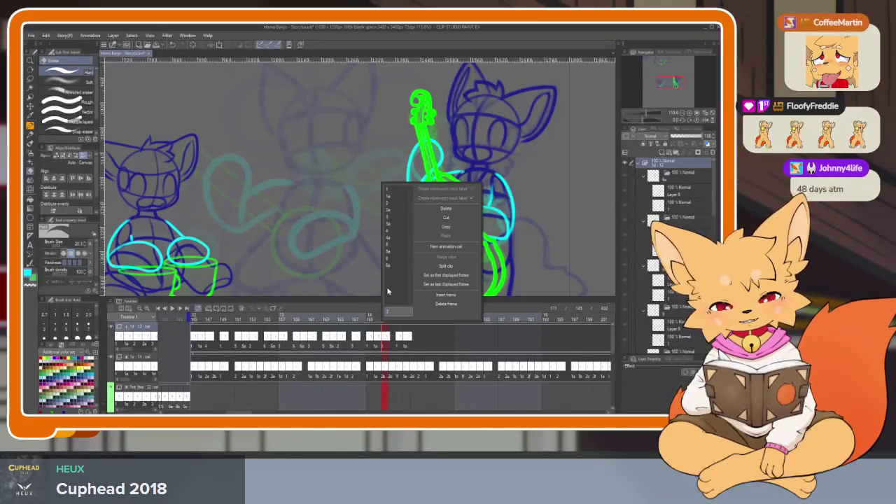
click(392, 231)
drag(374, 321, 390, 321)
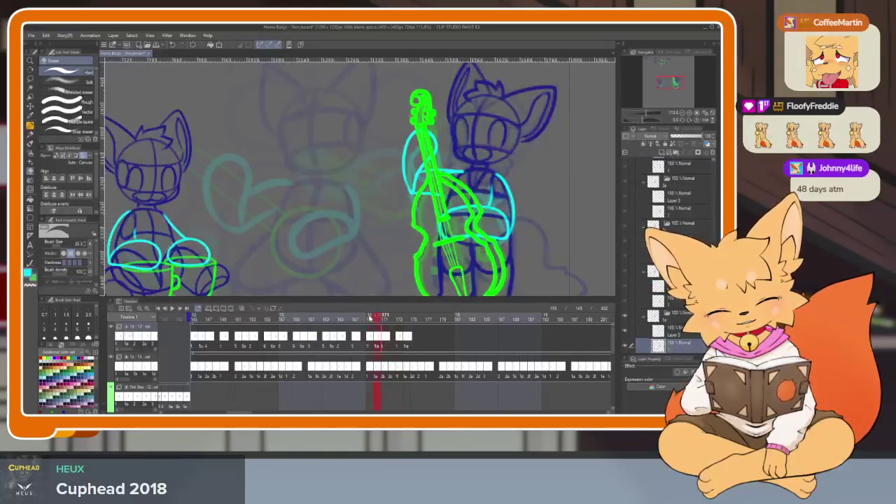
drag(390, 321, 413, 316)
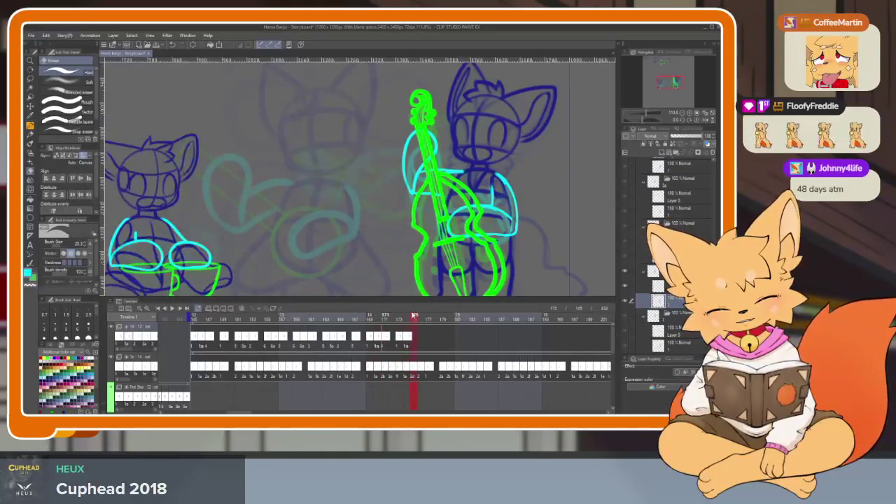
right_click(415, 337)
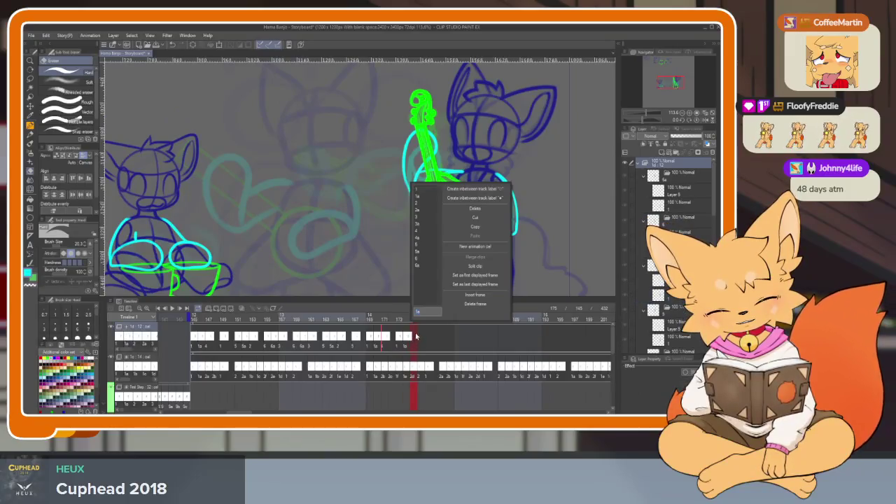
click(424, 227)
- Assign cel 1 at frame 179, further bass-arm cels, and cel 4 at frame 178, then scrub to check
drag(414, 317, 444, 318)
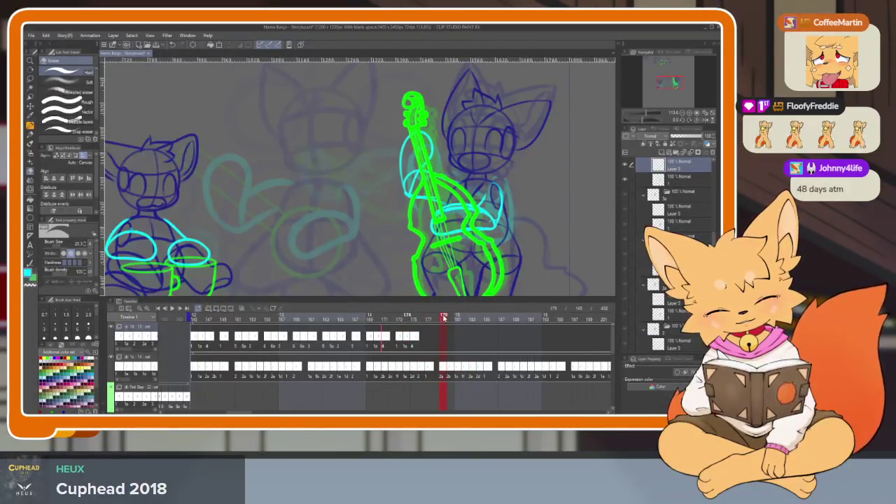
right_click(435, 342)
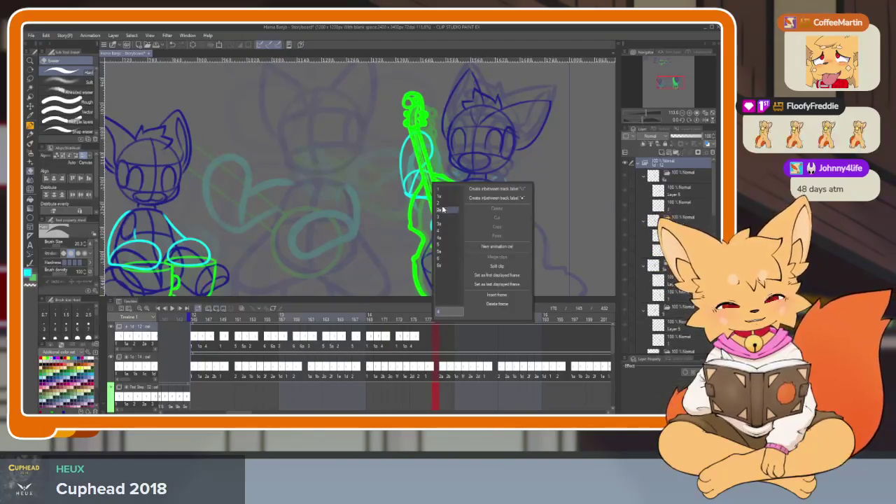
click(442, 192)
right_click(444, 342)
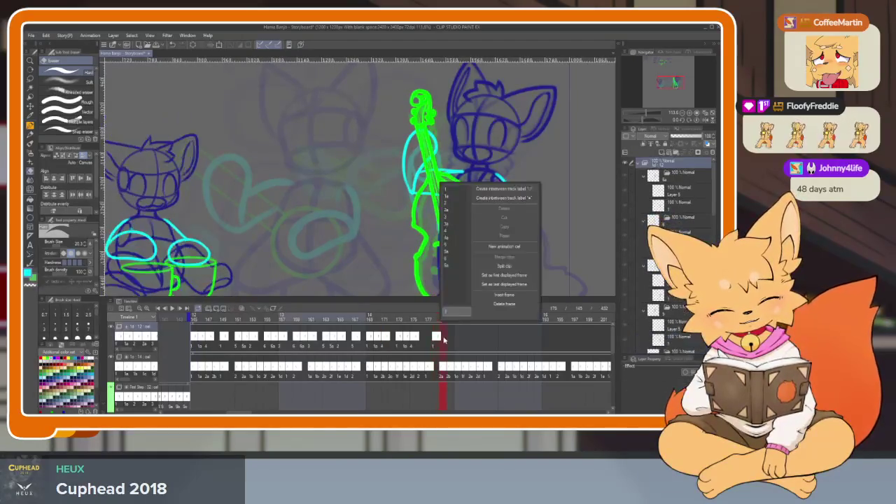
click(451, 208)
click(424, 343)
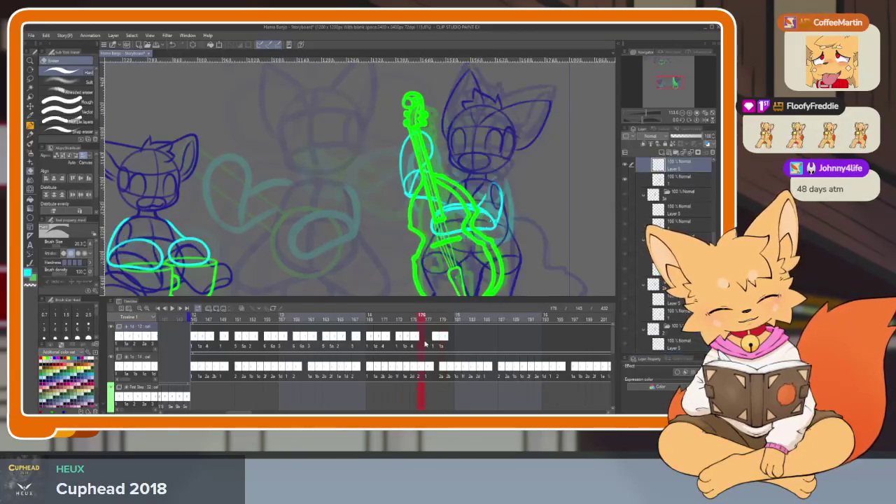
click(429, 343)
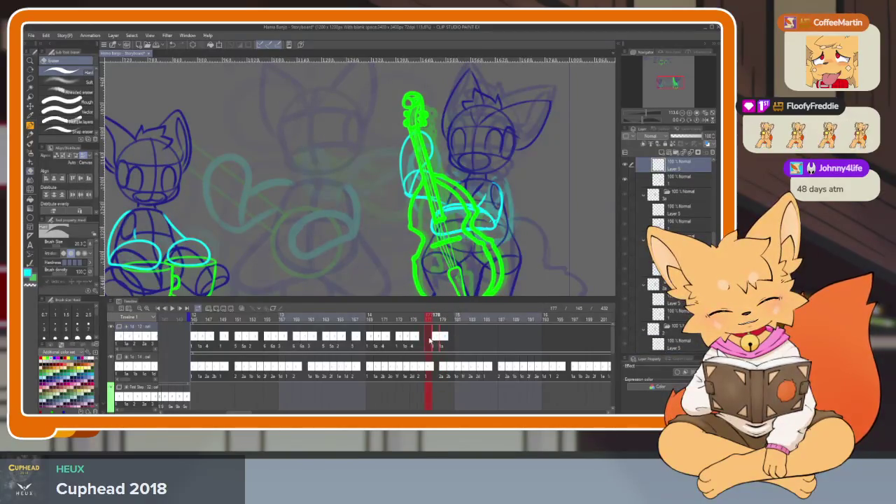
click(442, 342)
right_click(445, 340)
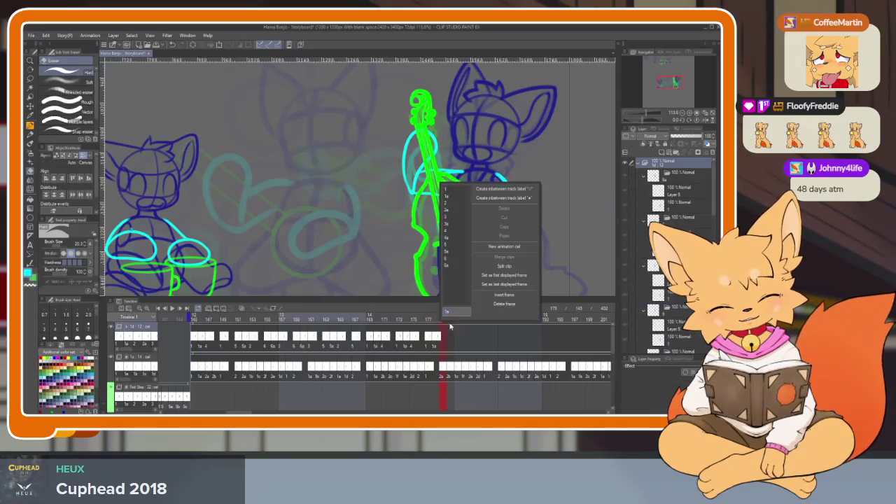
click(452, 231)
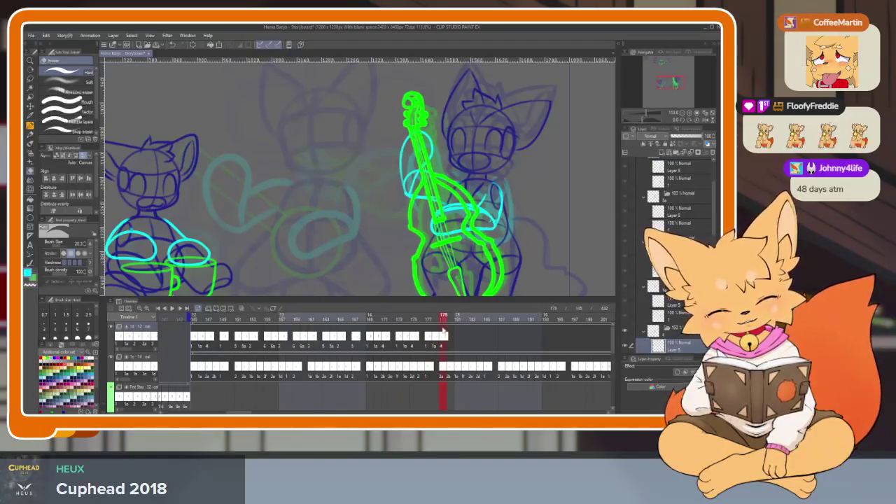
drag(435, 319, 458, 317)
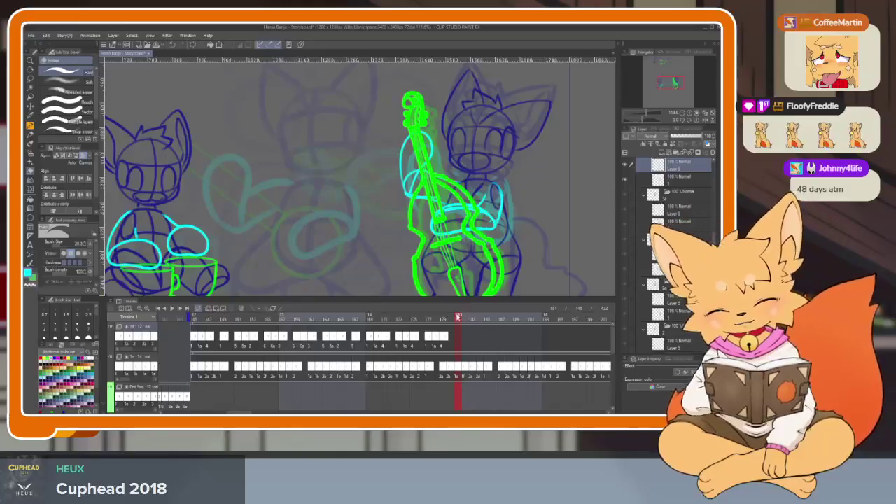
- Scrub frames 181–189 to check the bass-arm timing, then hide all palettes
drag(455, 318, 472, 318)
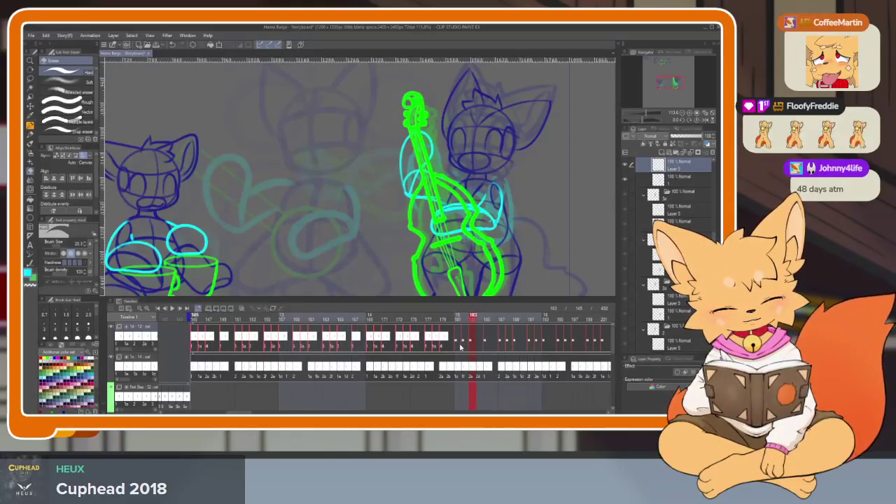
mouse_move(451, 319)
mouse_down()
mouse_move(436, 318)
mouse_move(526, 316)
mouse_up()
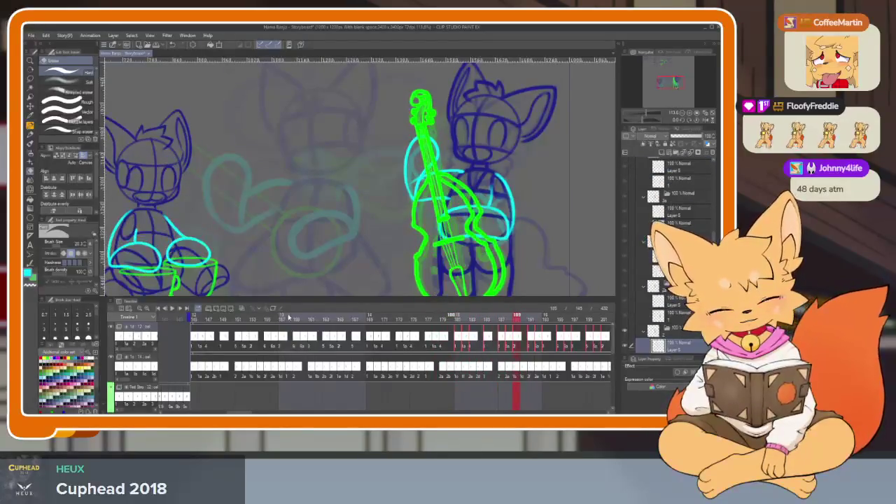
key(Tab)
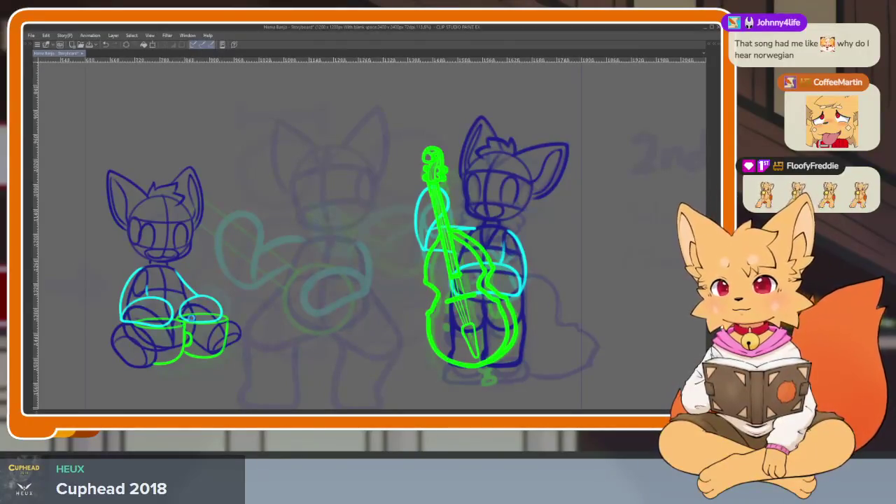
- Play the animation full-canvas, then restore the palettes and timeline
key(Return)
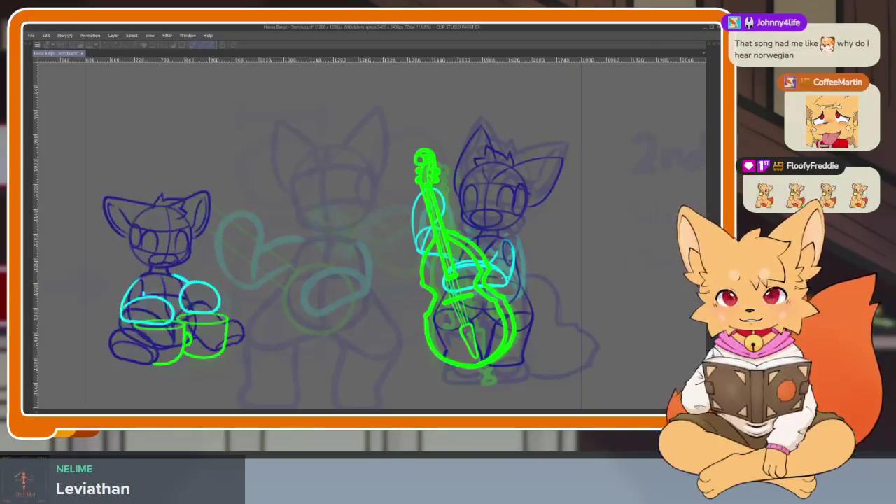
key(Tab)
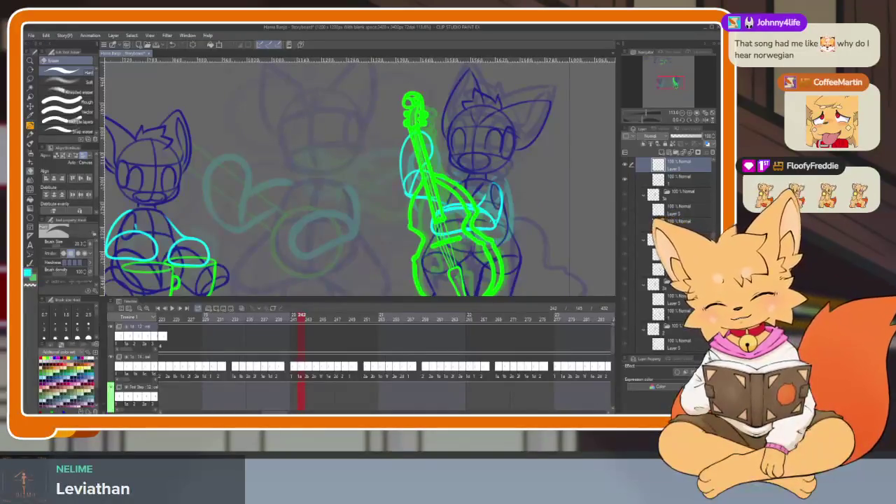
drag(225, 342, 506, 351)
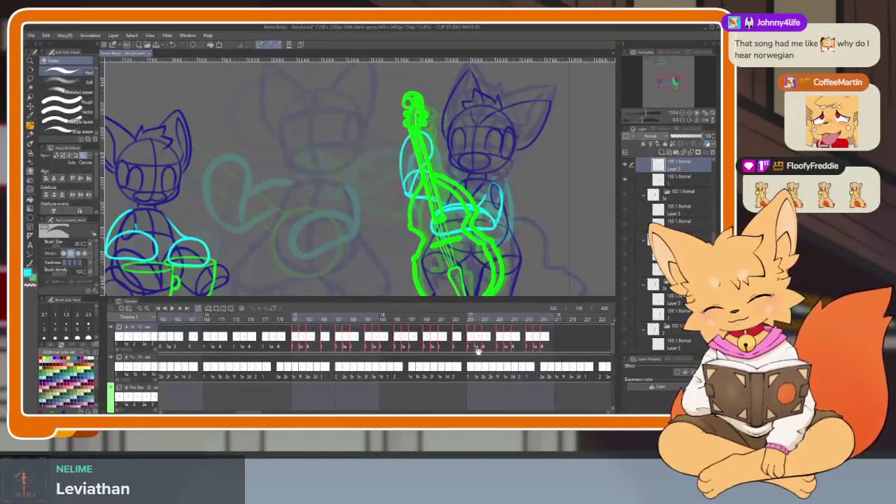
scroll(417, 345, up, 3)
scroll(420, 346, up, 2)
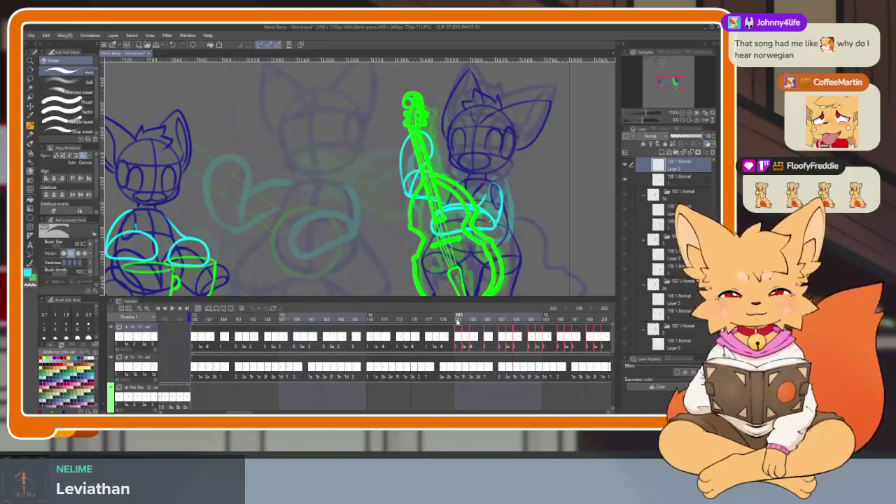
drag(210, 343, 346, 350)
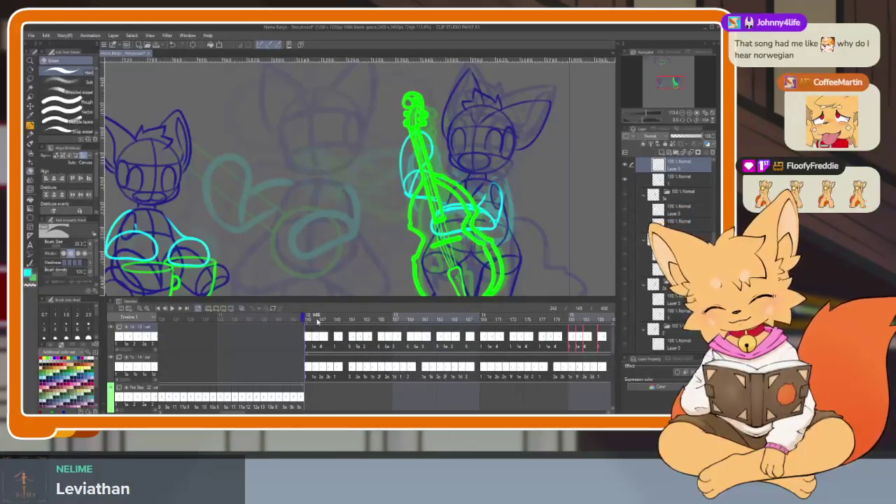
- Play and stop the animation twice, then jump back to the first frame, 145
key(space)
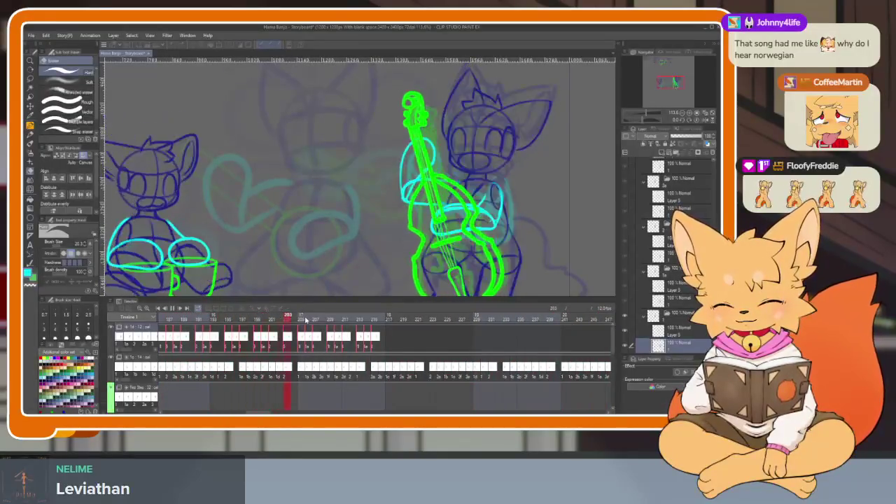
key(space)
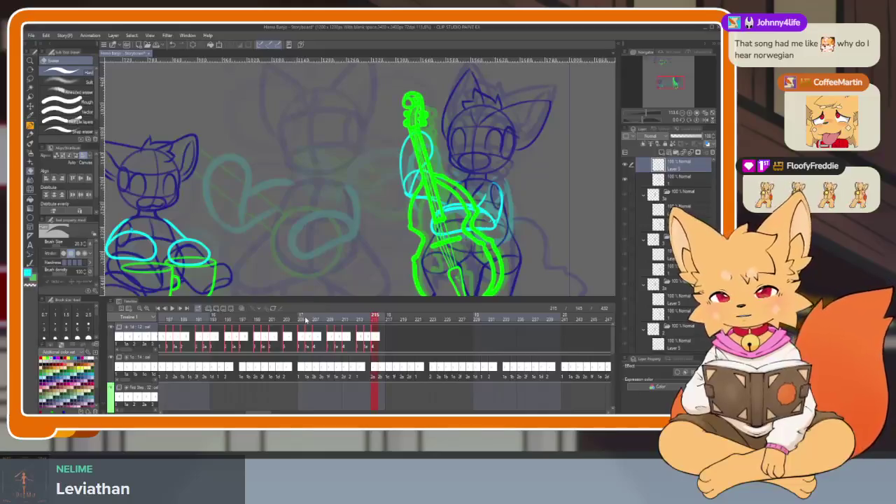
click(168, 309)
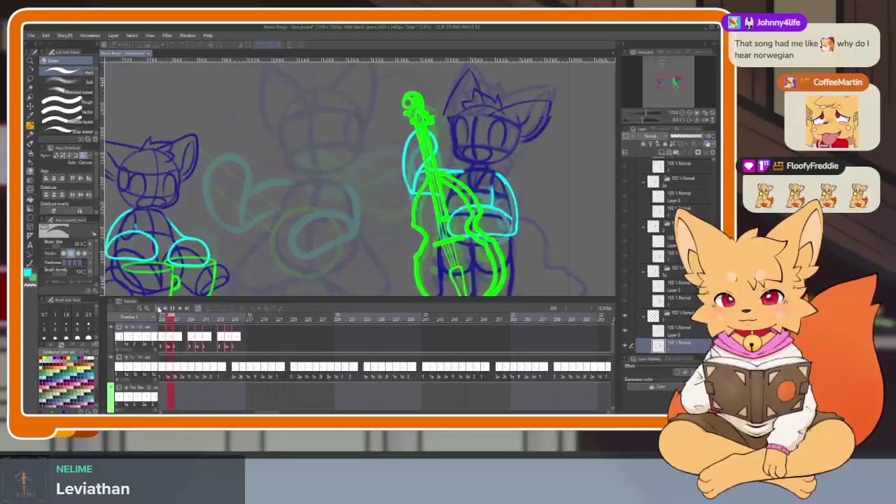
click(159, 309)
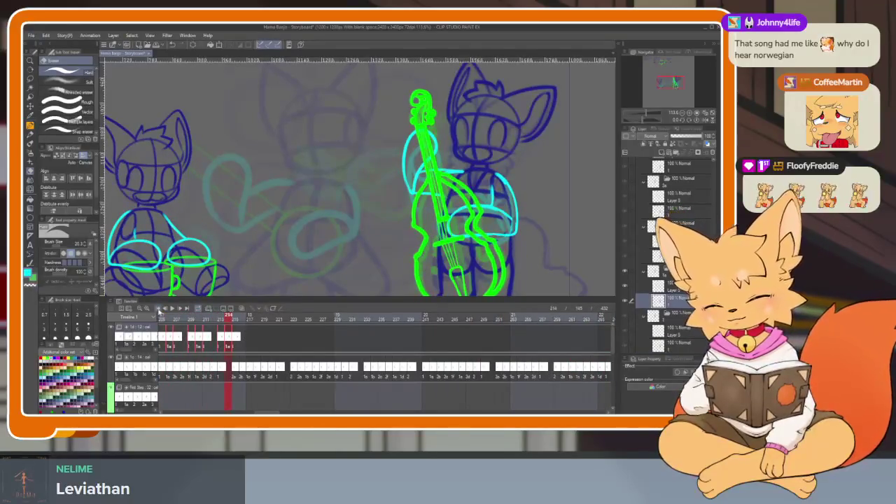
click(160, 310)
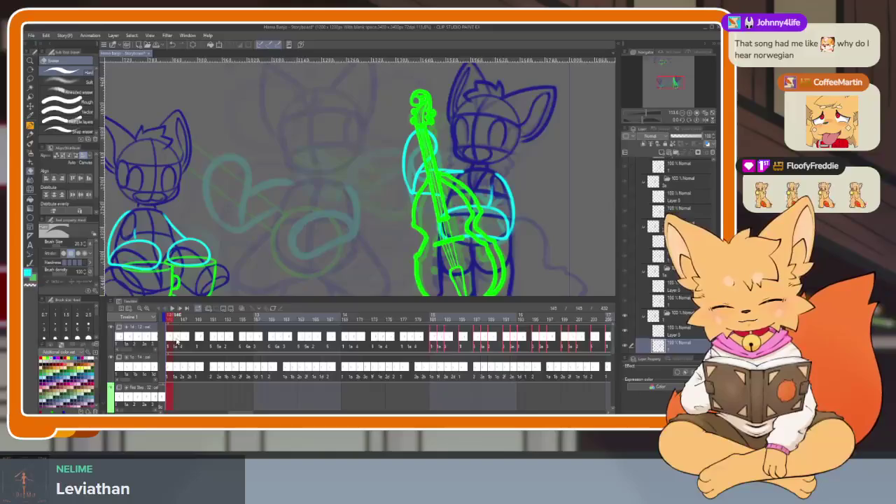
- Zoom in on the bass player and step through nearby animation frames, toggling the palettes
key(Tab)
scroll(516, 313, up, 3)
scroll(516, 313, up, 3)
scroll(516, 313, up, 3)
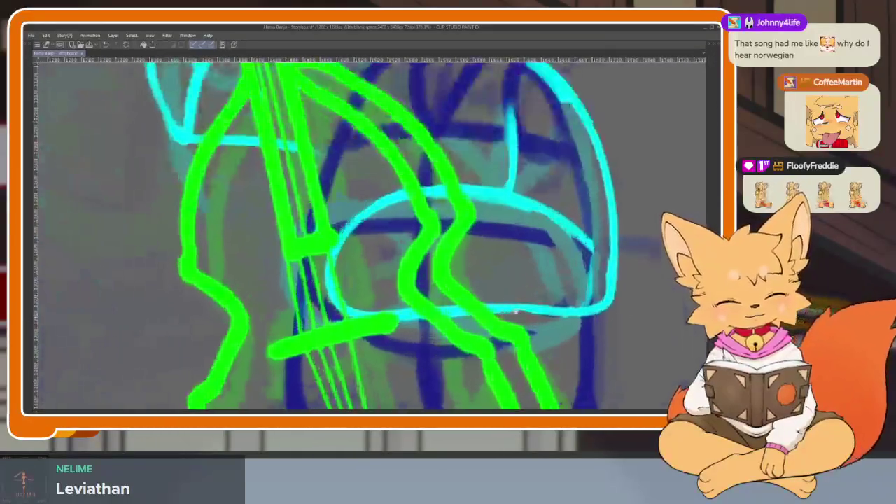
key(Right)
key(Right)
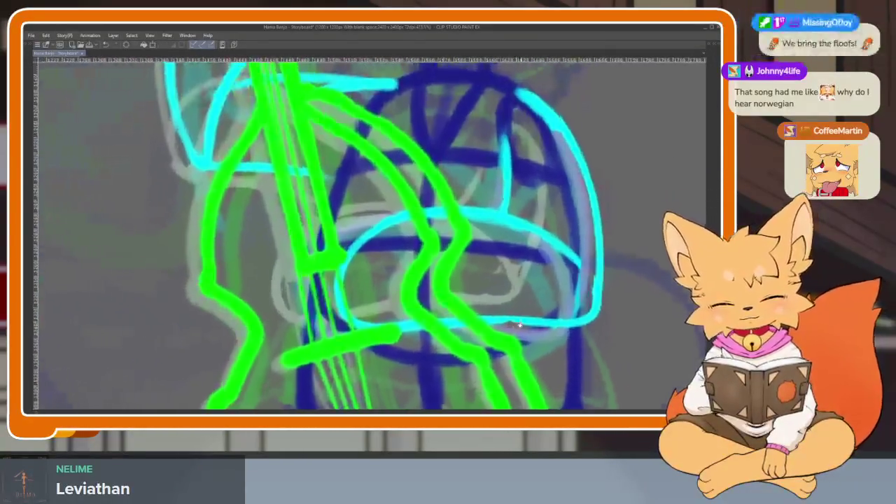
key(Right)
key(Right)
key(Right)
key(Right)
key(Right)
key(Right)
key(Right)
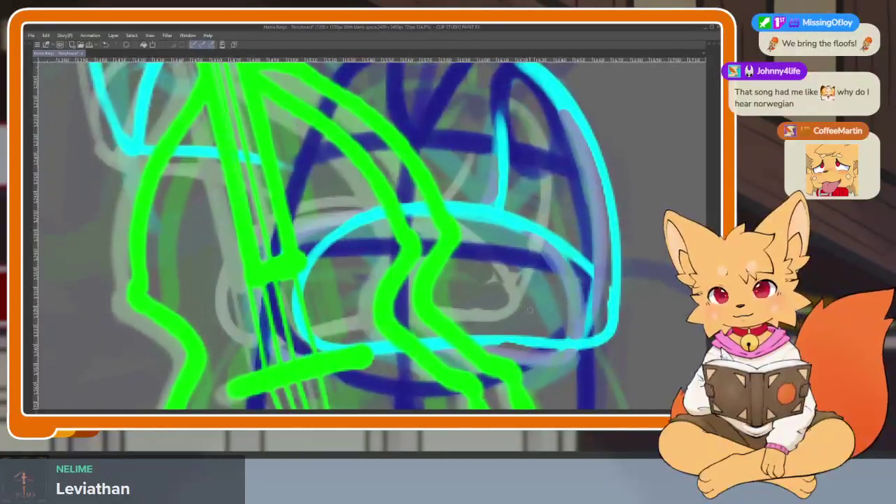
key(Tab)
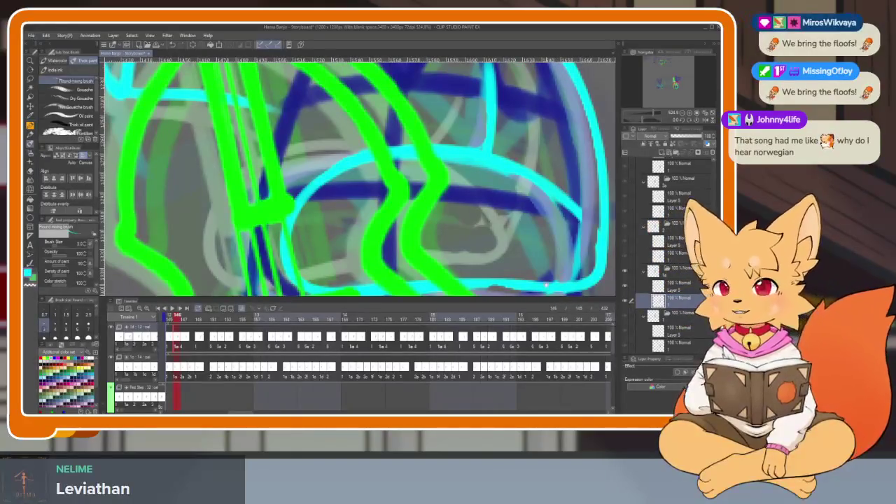
key(Right)
key(Right)
key(Tab)
key(Right)
key(Right)
key(Tab)
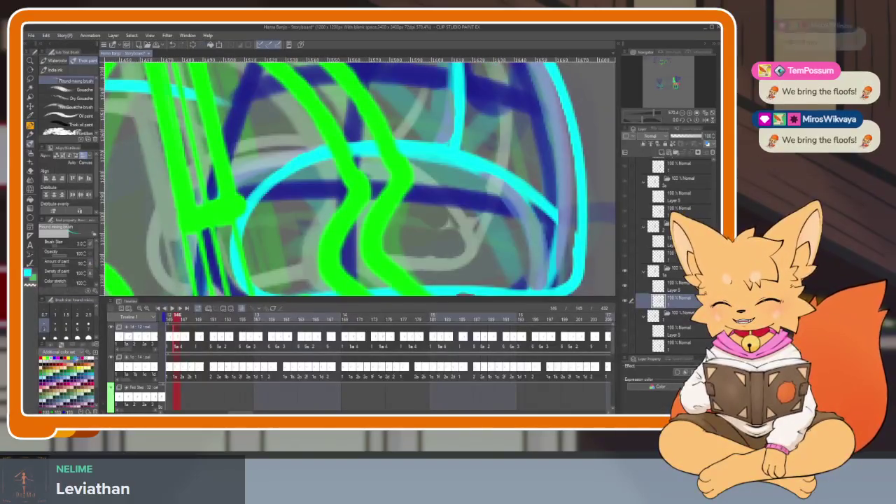
- Pick a colour from the colour set and trace thin strokes along the cyan arm arcs, undoing misplaced ones
click(78, 357)
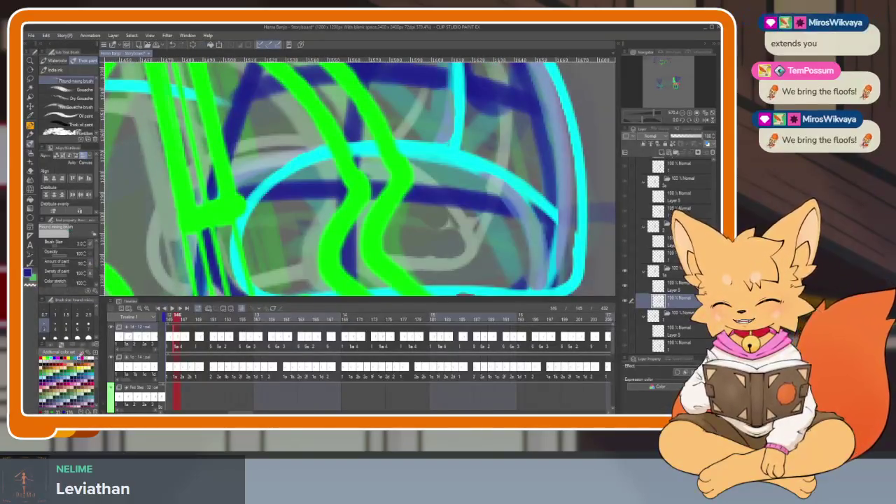
key(Tab)
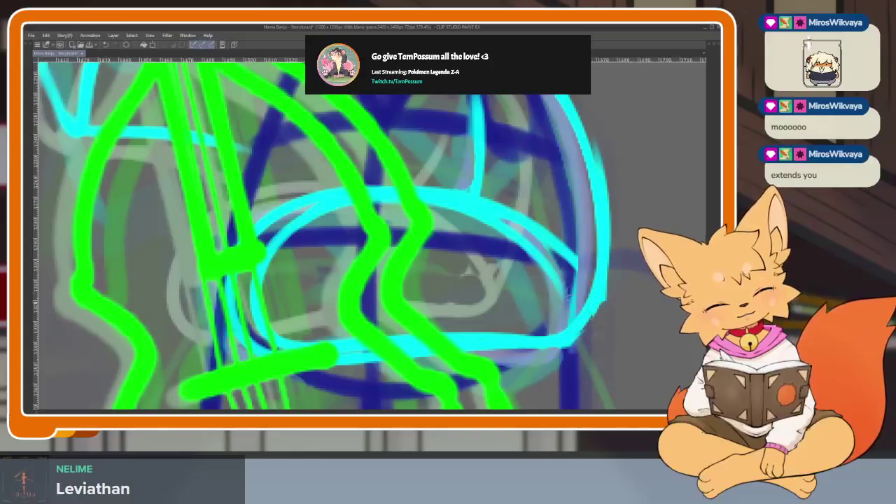
drag(571, 308, 462, 214)
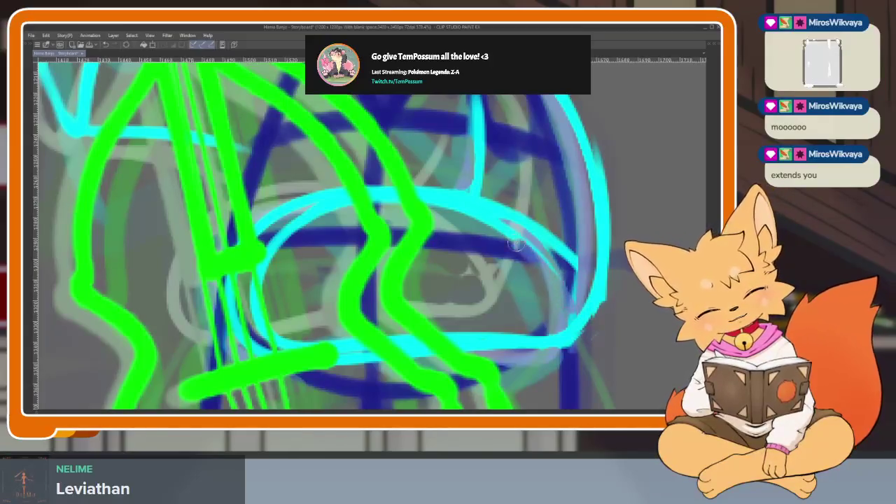
key(ctrl+z)
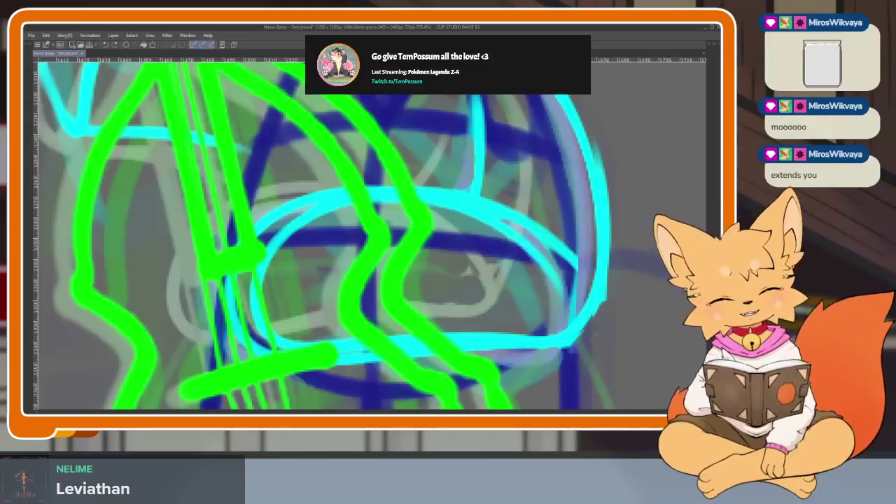
drag(566, 298, 441, 206)
key(ctrl+z)
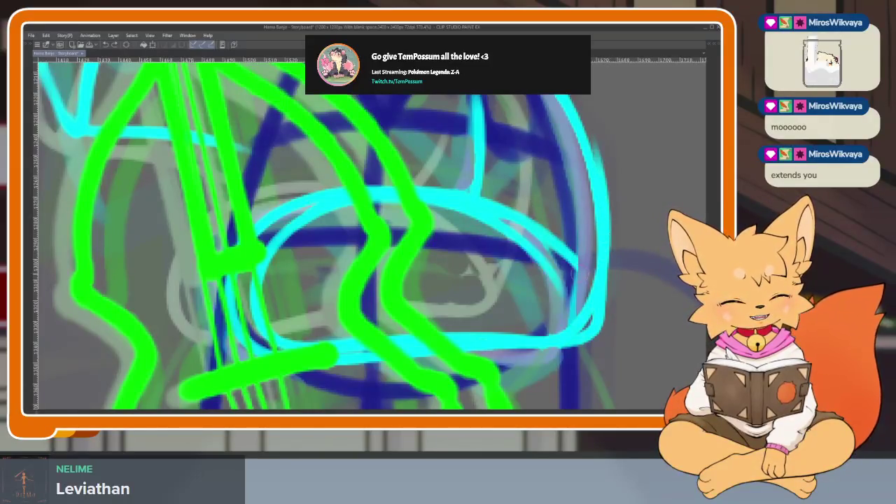
drag(578, 287, 531, 228)
drag(578, 266, 546, 228)
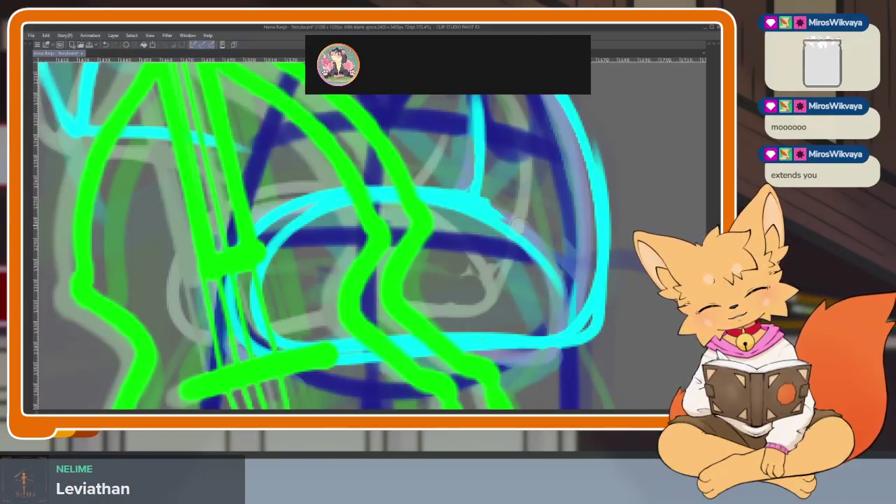
drag(354, 196, 256, 289)
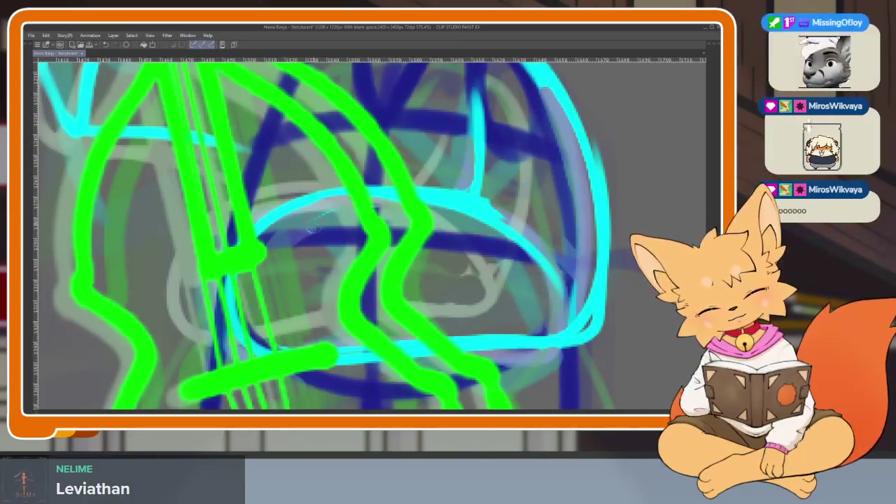
- Adjust the zoom to review the traced strokes and restore the palettes
scroll(448, 275, down, 2)
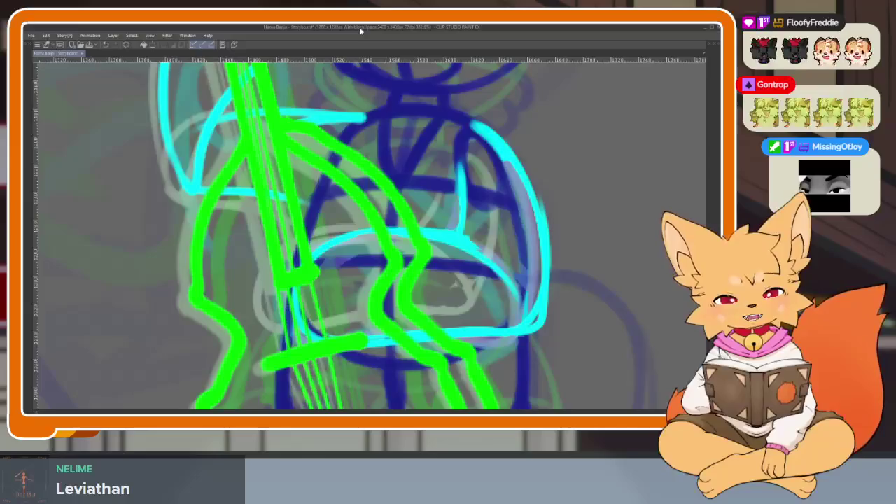
scroll(469, 299, down, 5)
scroll(468, 299, up, 3)
scroll(469, 299, up, 2)
key(Tab)
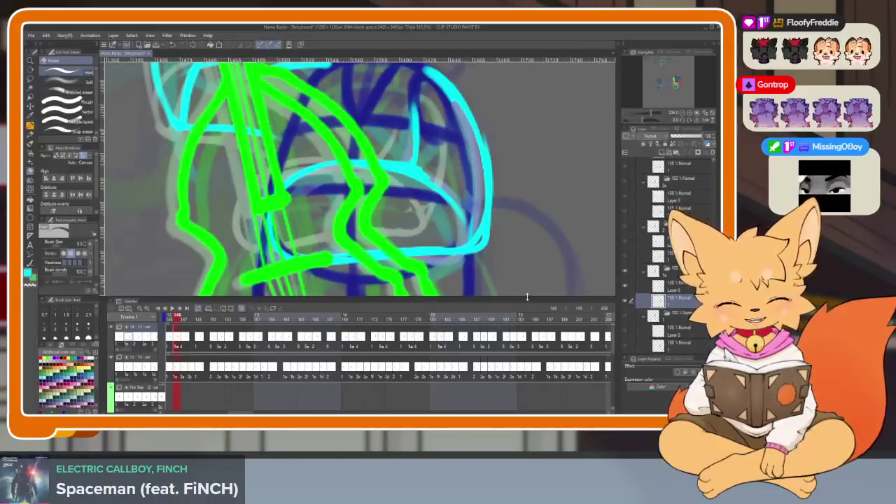
- Scroll the timeline to frame 218 and assign cels 1a, 2a and 3a to consecutive frames
drag(531, 336, 392, 338)
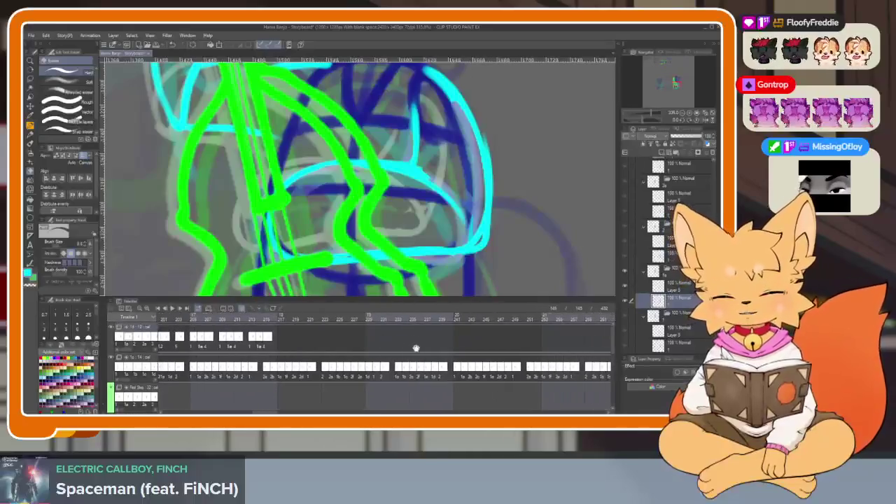
right_click(285, 342)
click(294, 197)
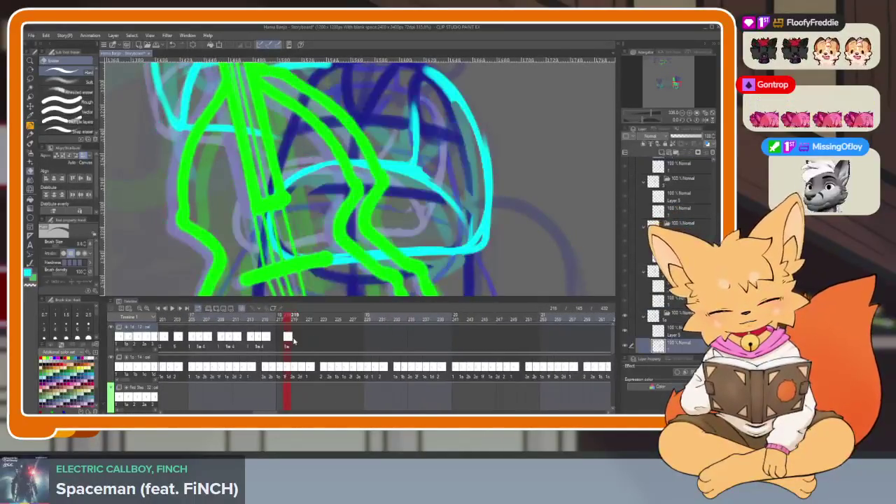
right_click(294, 341)
click(307, 212)
right_click(303, 336)
click(309, 223)
- Assign cels 4a, 5a and 6a to the following frames, then return to frame 218
right_click(306, 336)
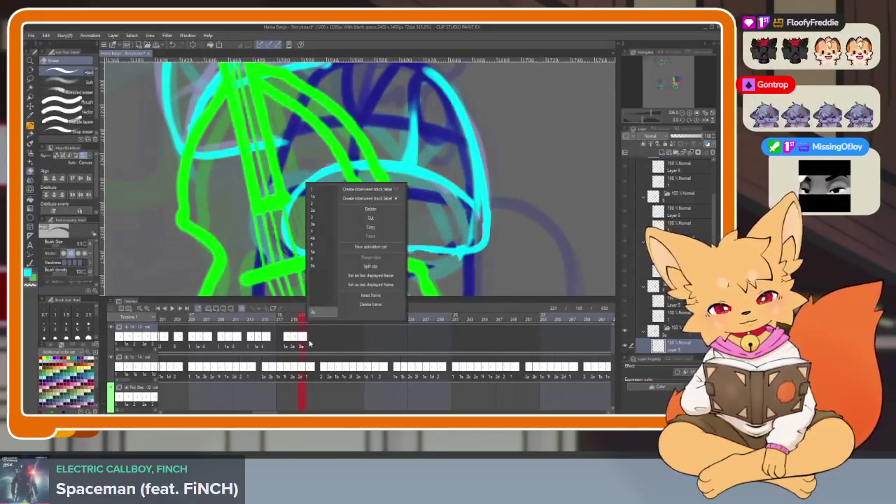
click(309, 238)
right_click(317, 337)
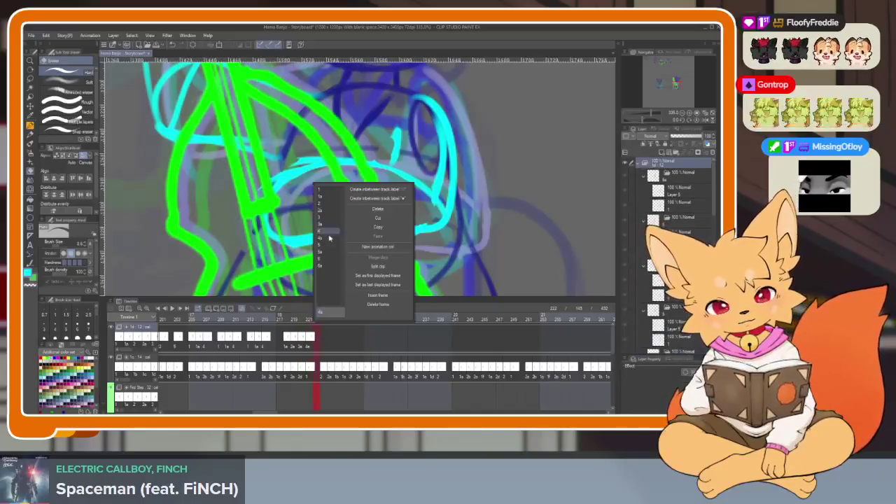
click(326, 252)
right_click(324, 337)
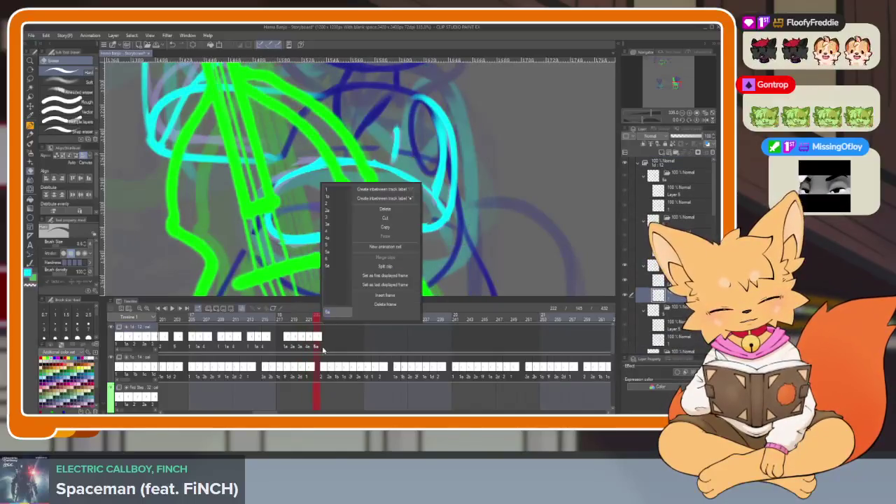
click(334, 266)
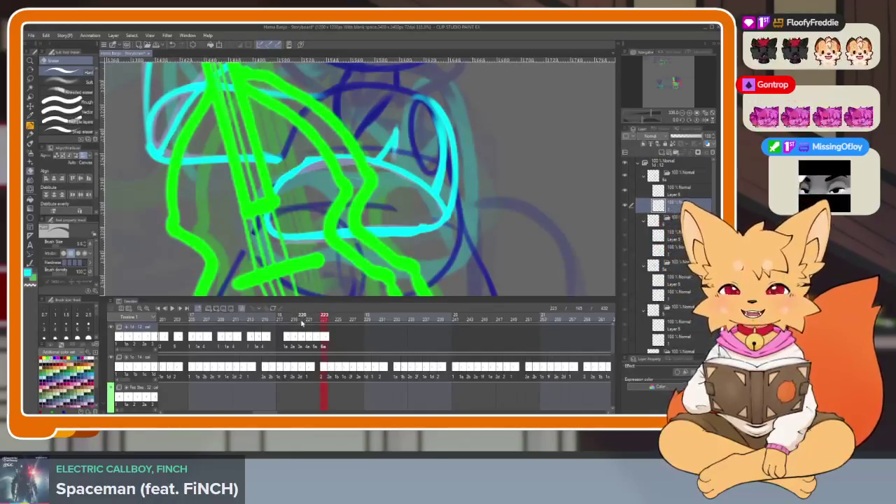
click(287, 342)
key(Tab)
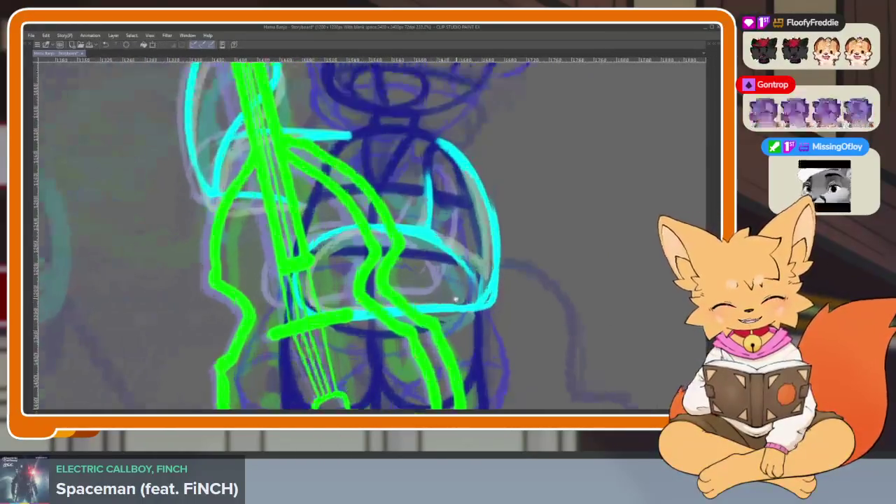
- Advance five frames, zoom in, and trace cyan arcs along the dome's upper-left and right sides
key(Right)
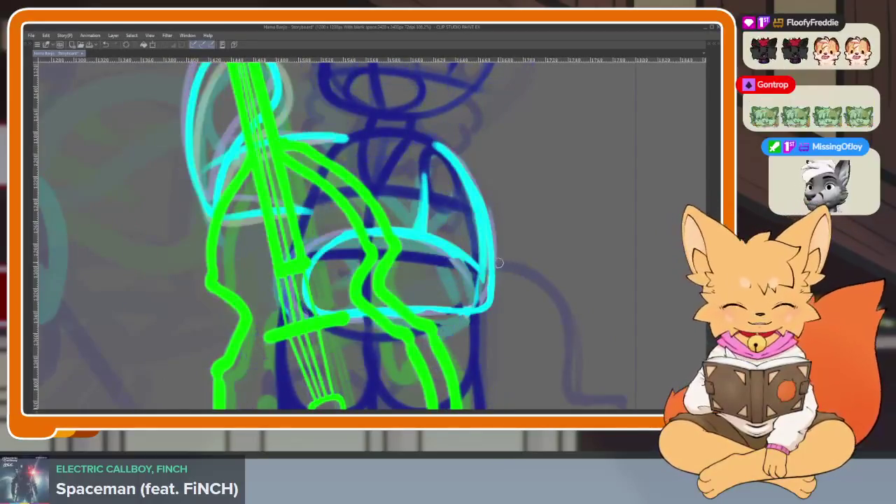
key(Right)
key(Right)
key(Right)
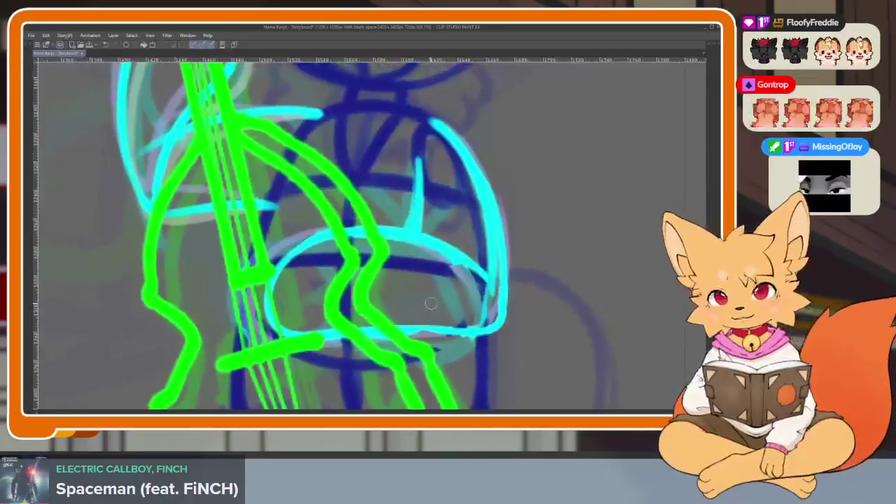
key(Right)
key(Right)
scroll(423, 284, up, 2)
key(Right)
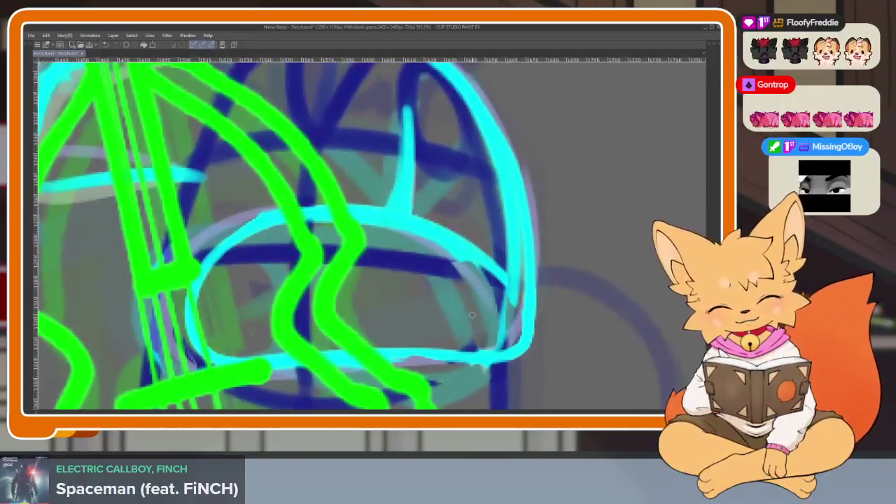
key(Right)
key(Right)
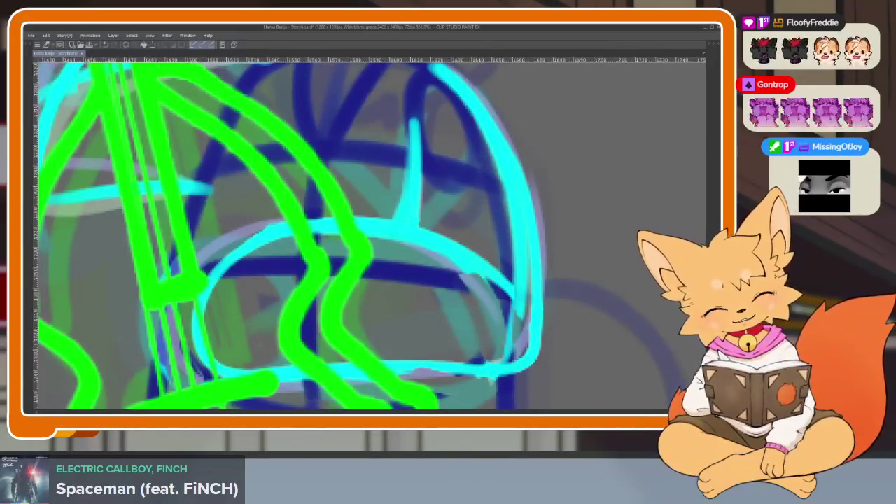
drag(309, 210, 203, 260)
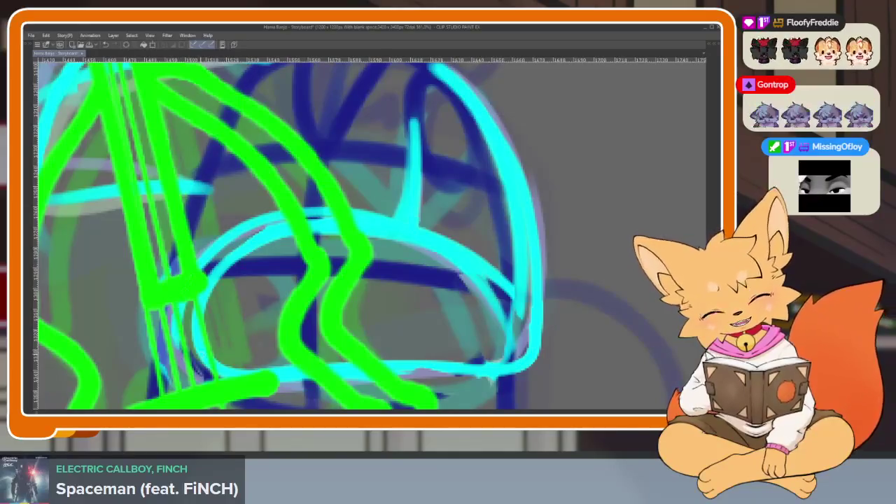
key(ctrl+z)
drag(502, 329, 423, 238)
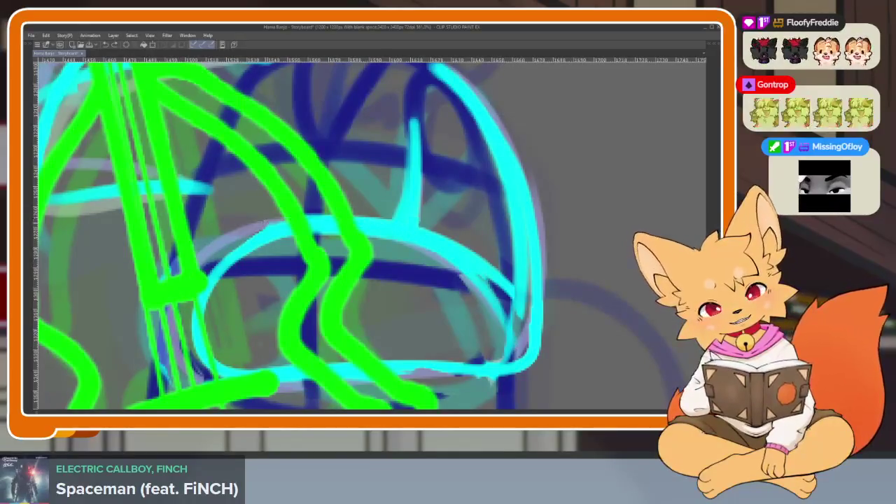
drag(283, 218, 199, 267)
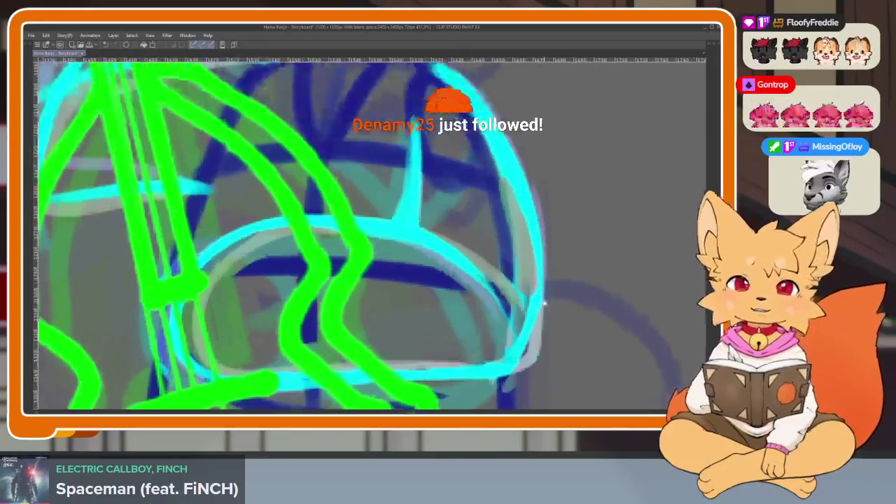
- Add cyan strokes over the top of the ellipse and down the shape's right edge
scroll(544, 302, down, 1)
scroll(536, 302, down, 2)
scroll(536, 304, down, 2)
scroll(532, 302, down, 2)
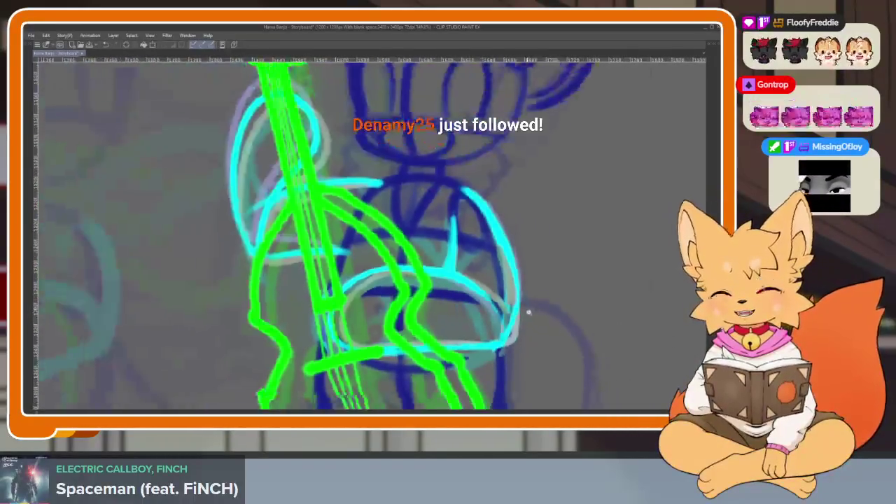
scroll(529, 308, up, 2)
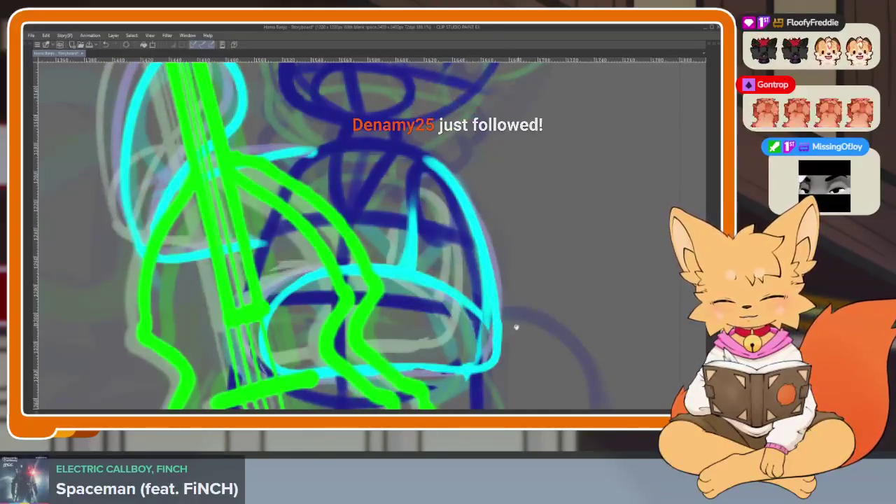
scroll(516, 327, up, 2)
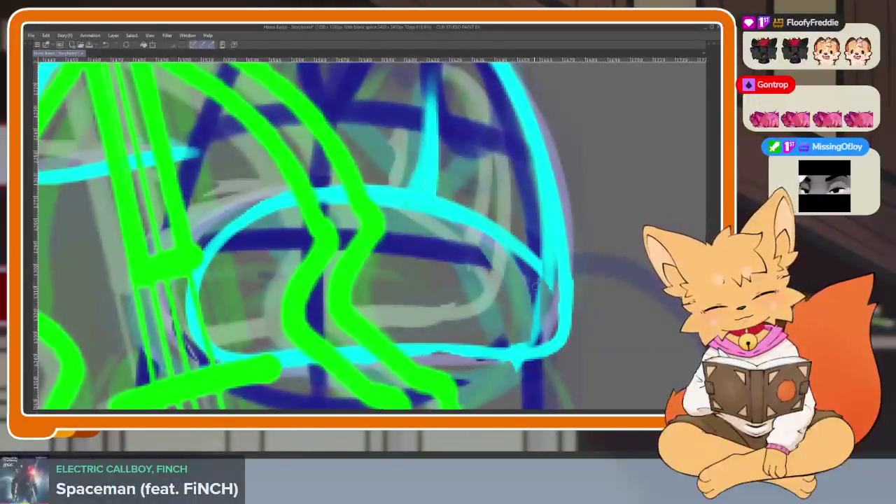
mouse_move(543, 302)
mouse_down()
mouse_move(476, 235)
mouse_move(346, 193)
mouse_move(199, 245)
mouse_move(178, 343)
mouse_up()
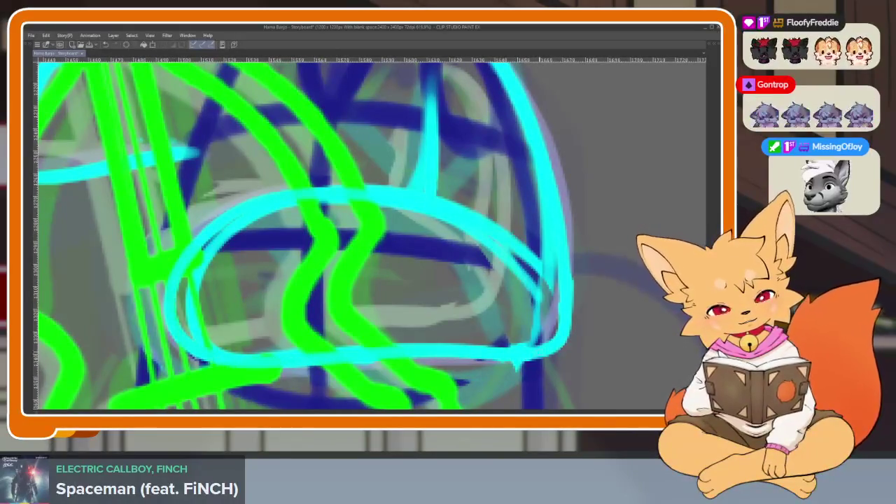
drag(531, 125, 497, 147)
mouse_move(482, 90)
mouse_down()
mouse_move(523, 188)
mouse_move(543, 312)
mouse_up()
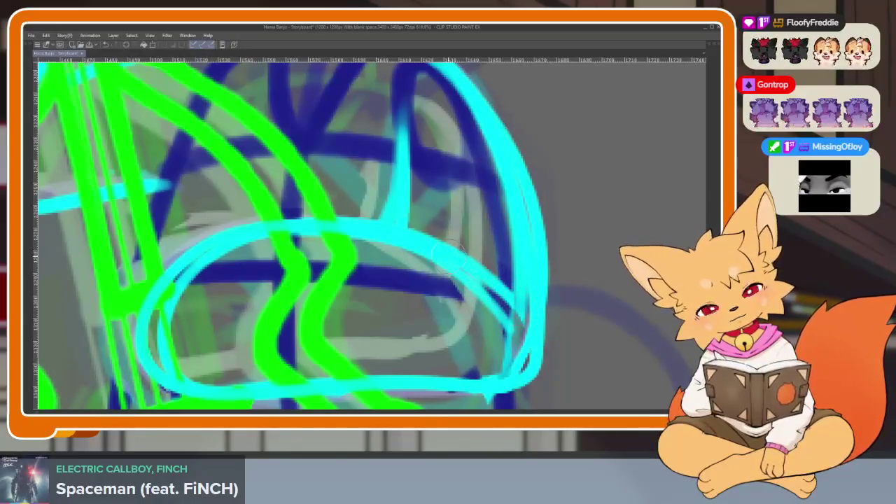
- Undo the last two cyan strokes and toggle a layer's visibility to check the drawing
key(Tab)
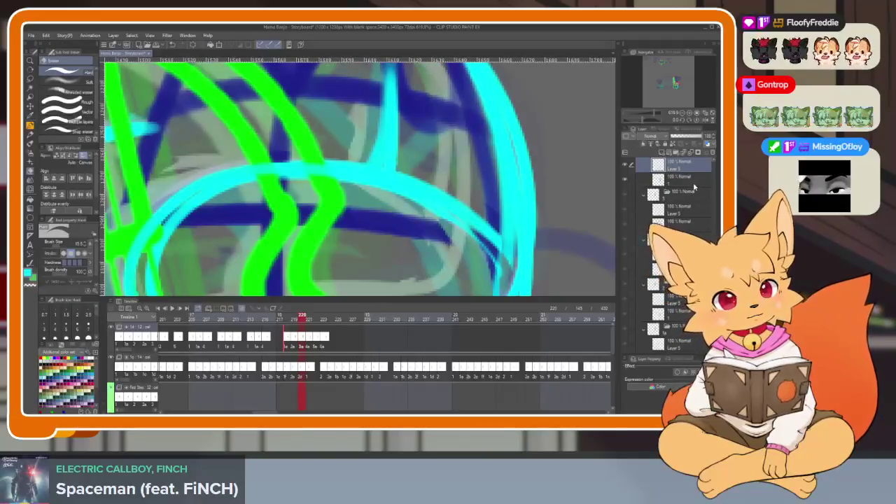
key(Tab)
key(ctrl+z)
key(ctrl+z)
key(ctrl+y)
key(ctrl+y)
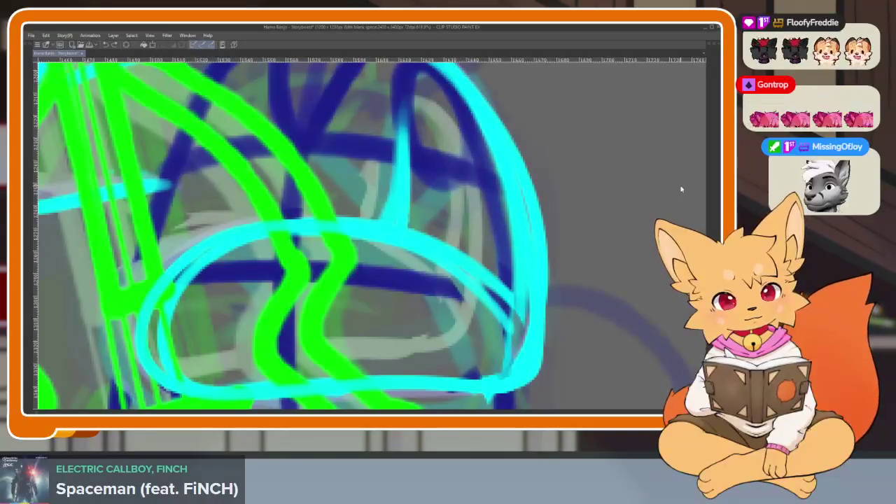
key(ctrl+z)
key(ctrl+z)
key(Tab)
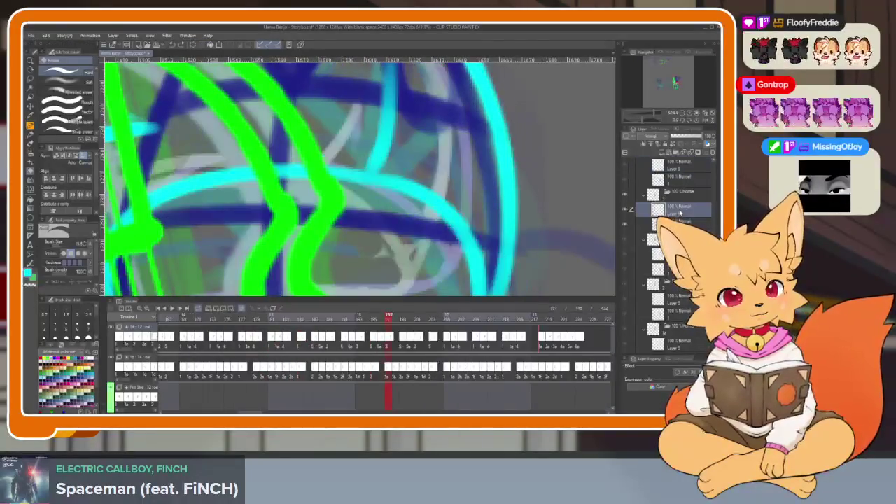
click(625, 226)
click(625, 226)
- Draw a single cyan curve along the bowl's bottom edge, then rotate and zoom out the view
key(Tab)
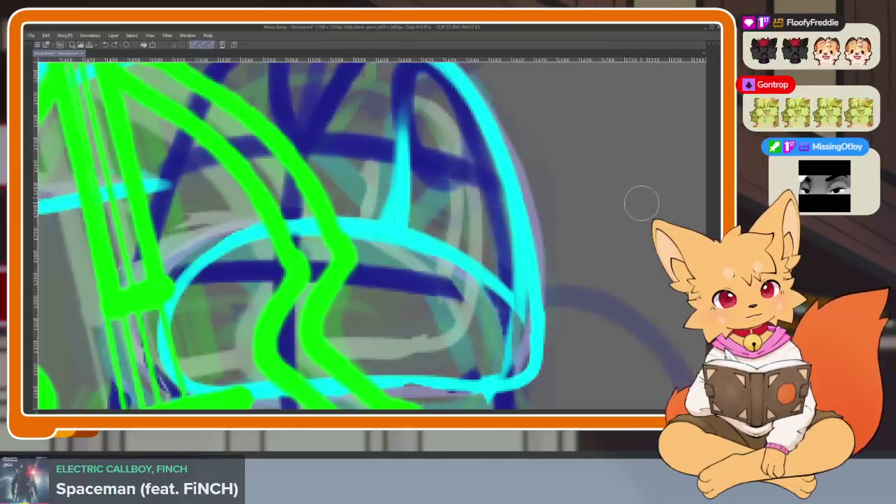
scroll(650, 199, up, 2)
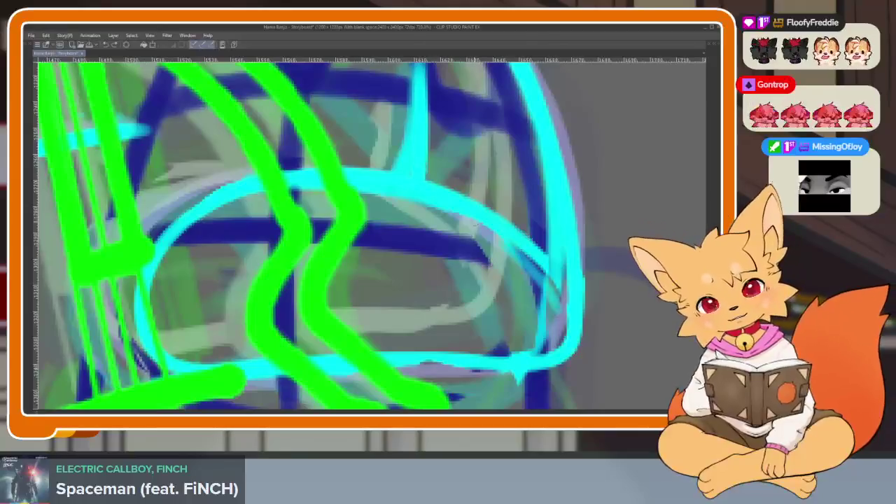
drag(115, 311, 515, 372)
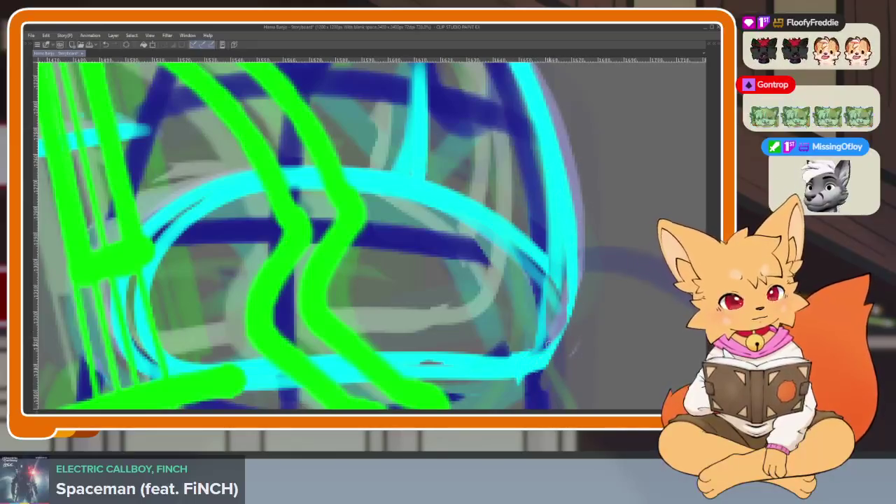
drag(577, 190, 546, 210)
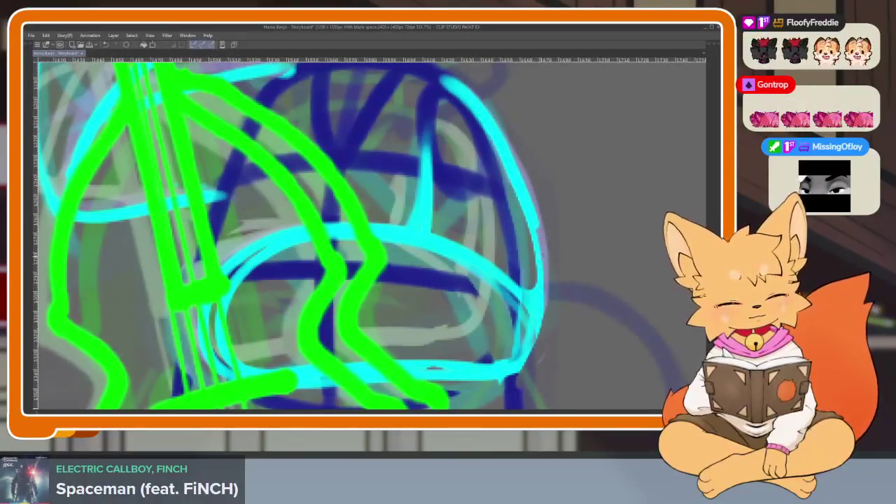
scroll(539, 357, down, 3)
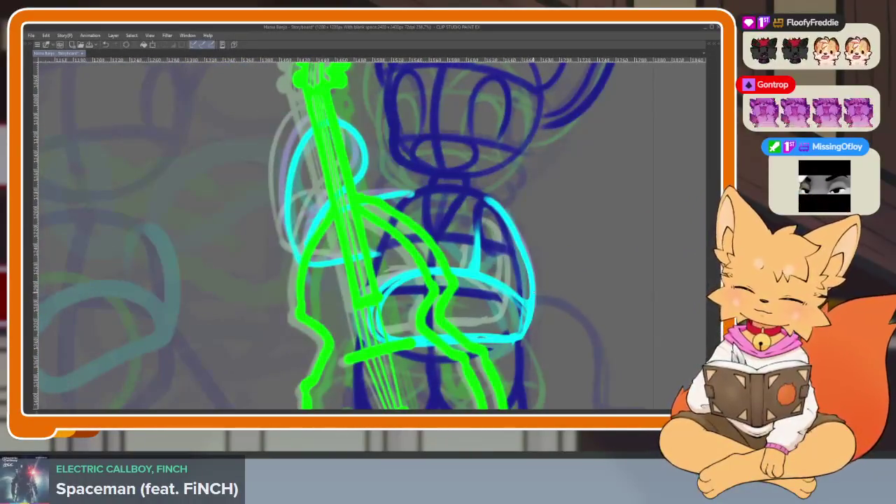
scroll(420, 345, up, 2)
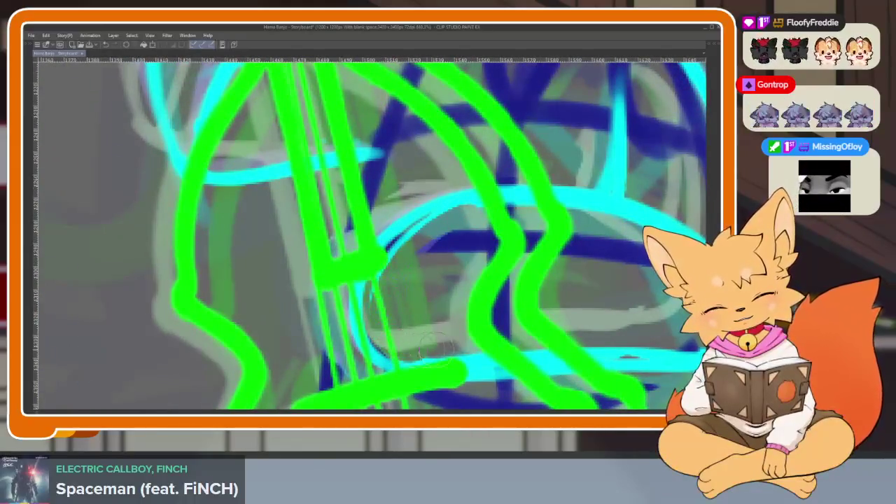
scroll(533, 252, down, 3)
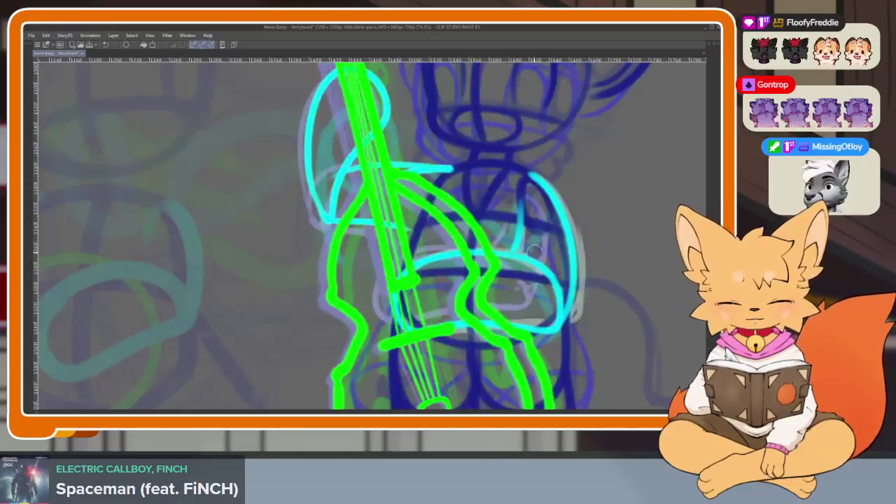
key(Tab)
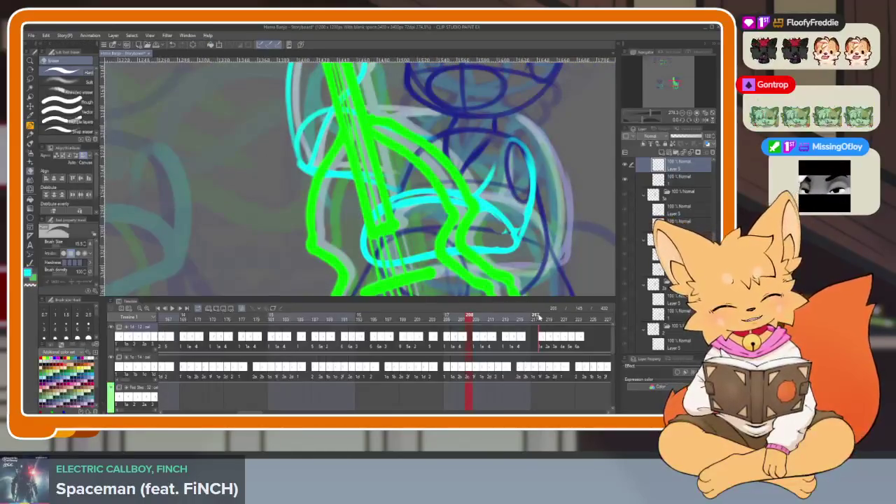
- Delete the leftover cel block after frame 217 on the top track
click(543, 320)
mouse_move(544, 319)
mouse_down()
mouse_move(581, 317)
mouse_move(521, 319)
mouse_up()
click(584, 341)
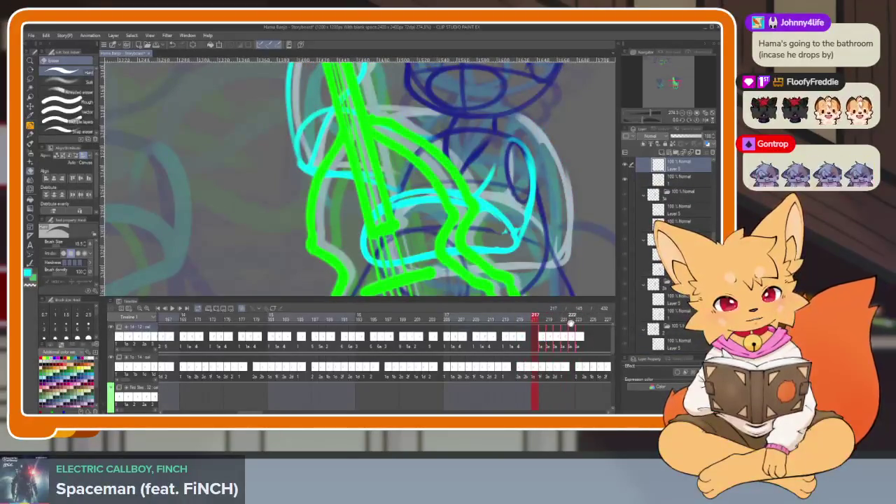
key(Delete)
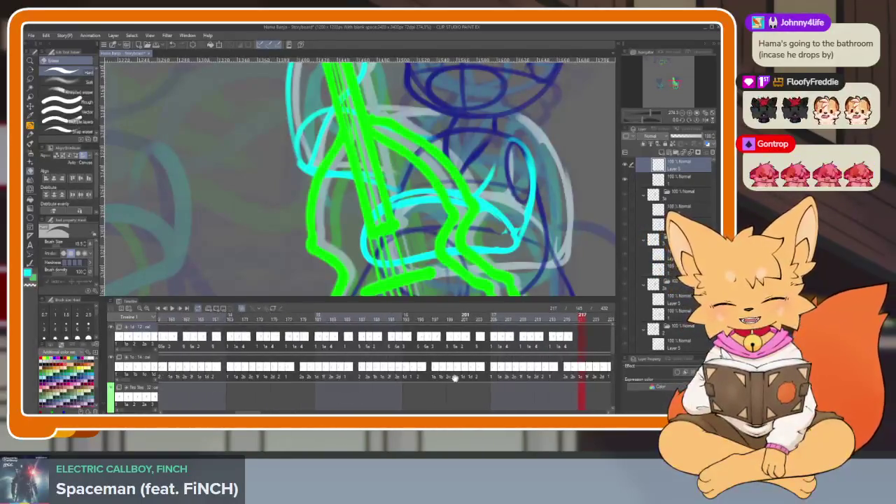
- Scroll the timeline to verify the deletion and select a run of bass-arm frames
scroll(423, 363, up, 5)
scroll(551, 369, down, 3)
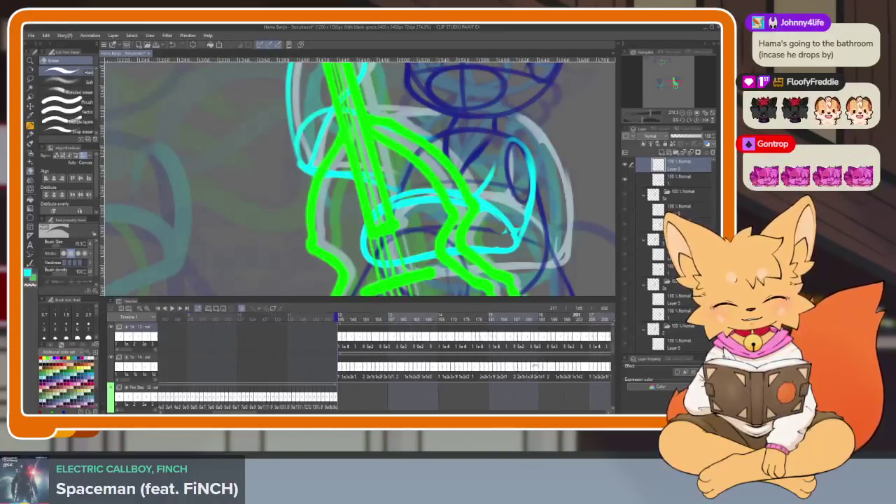
scroll(473, 375, up, 1)
scroll(495, 365, down, 2)
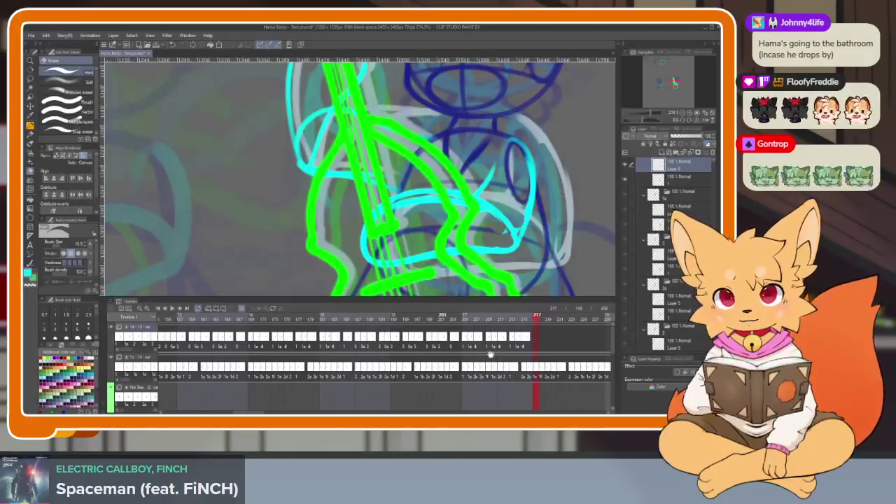
scroll(503, 357, down, 2)
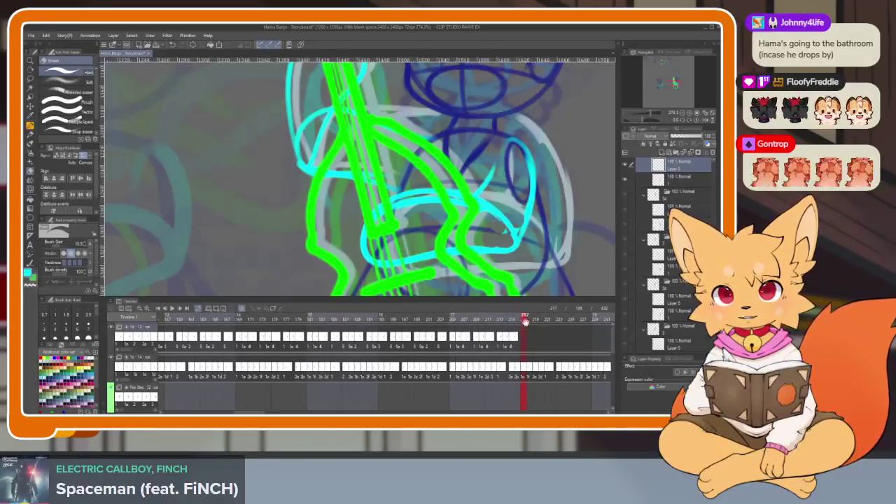
scroll(474, 368, right, 2)
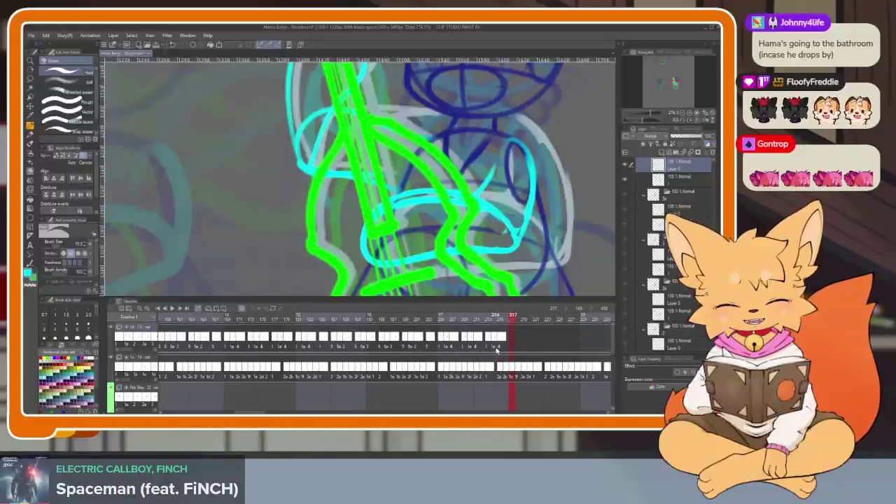
scroll(387, 362, left, 3)
scroll(448, 364, left, 3)
scroll(504, 366, left, 3)
scroll(568, 369, left, 3)
scroll(573, 365, right, 1)
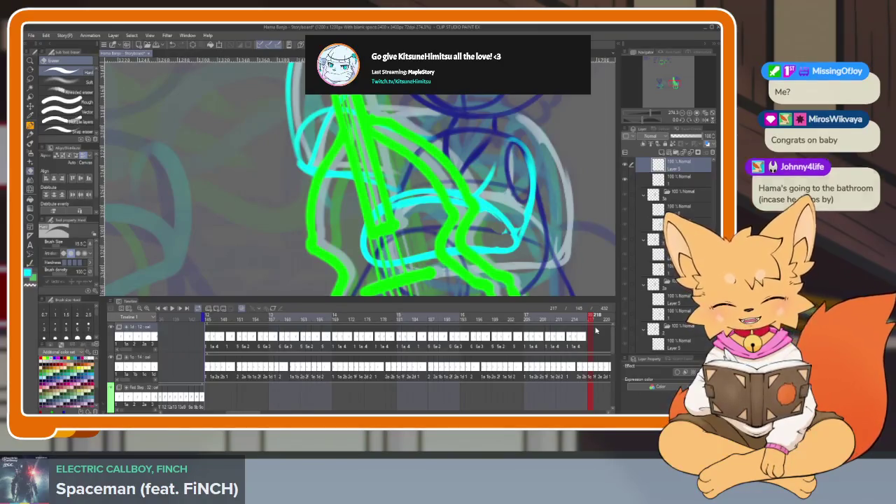
mouse_move(595, 330)
mouse_down()
mouse_move(209, 360)
mouse_move(601, 341)
mouse_up()
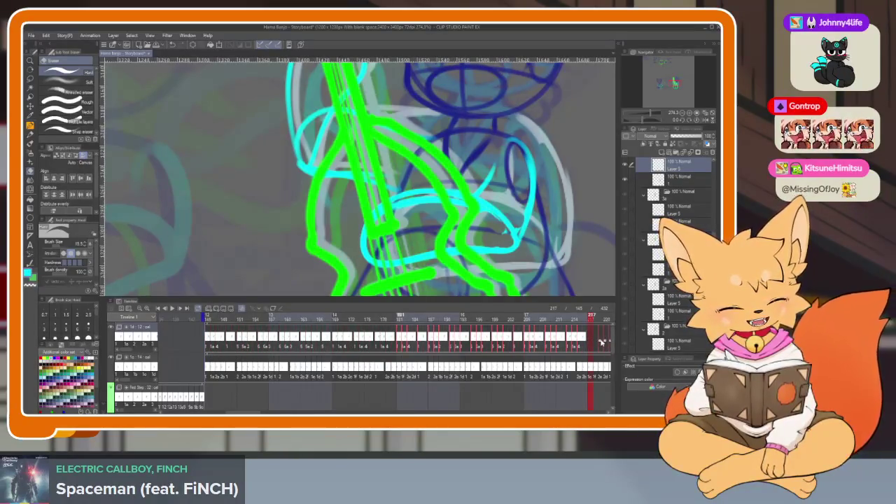
- Select the top-track bass-arm frames from 217 onward and drag them to later frames
click(601, 343)
mouse_move(602, 354)
mouse_down()
mouse_move(396, 378)
mouse_move(369, 339)
mouse_move(476, 340)
mouse_up()
scroll(476, 340, down, 5)
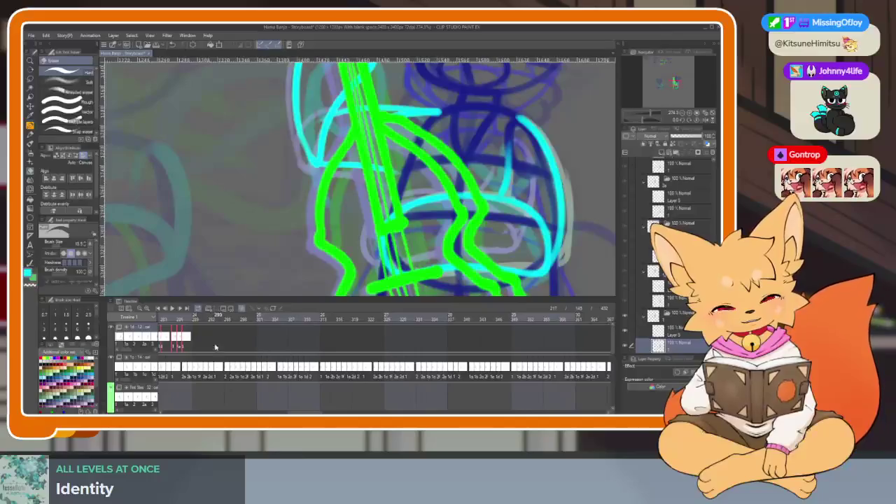
scroll(280, 346, up, 8)
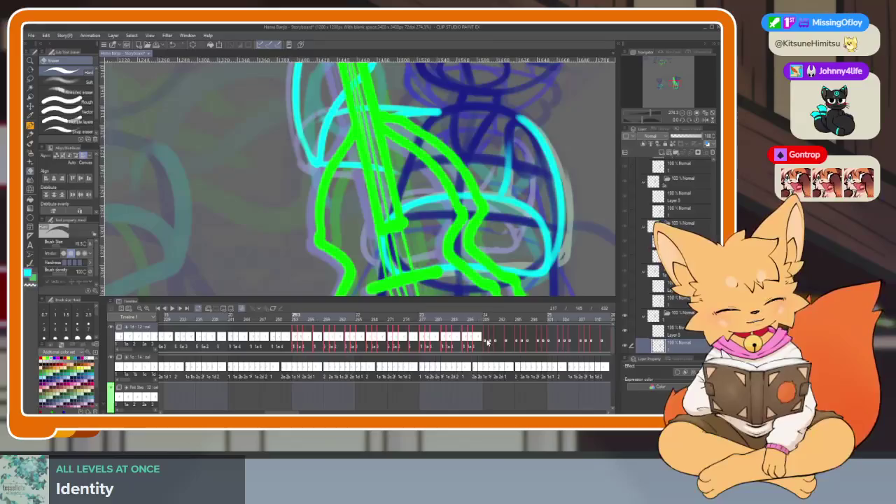
drag(488, 342, 437, 365)
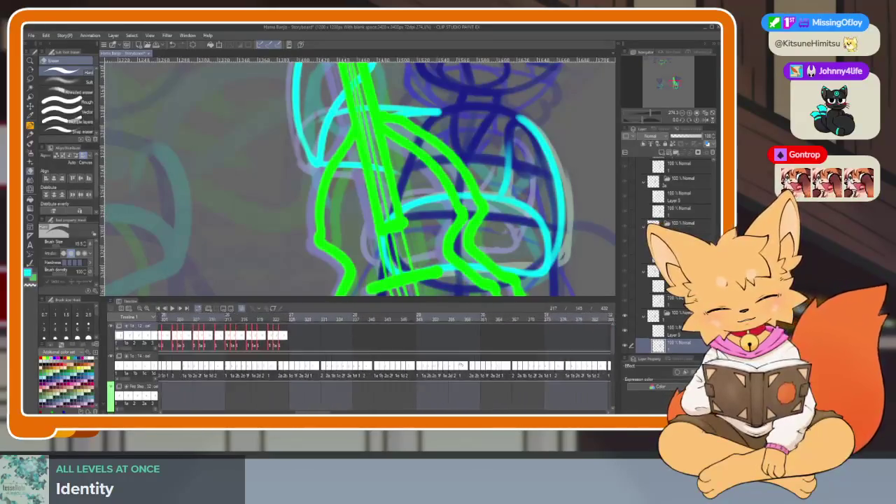
- Scrub the playhead through the later frames to check the new cels
scroll(448, 353, up, 5)
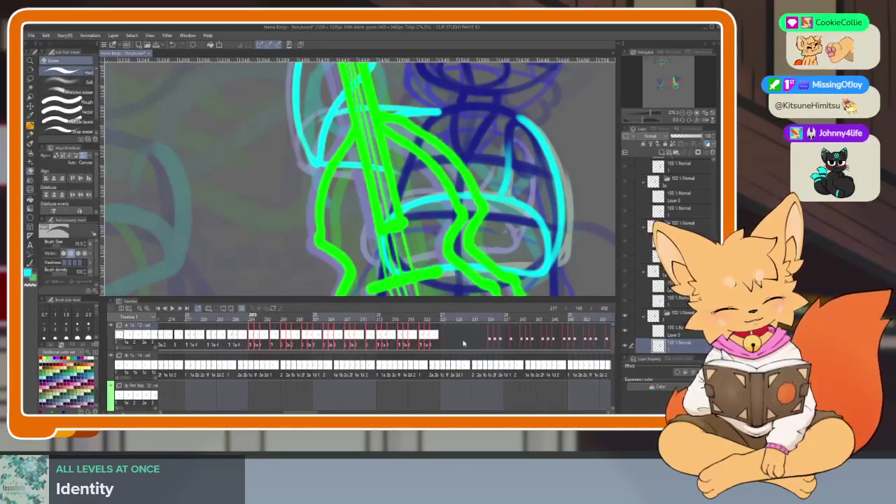
scroll(469, 343, down, 3)
scroll(483, 344, down, 5)
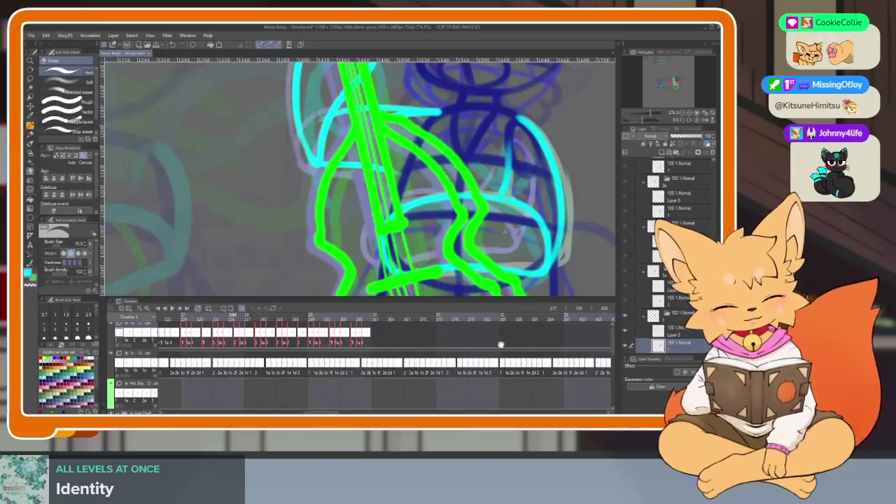
scroll(469, 357, up, 3)
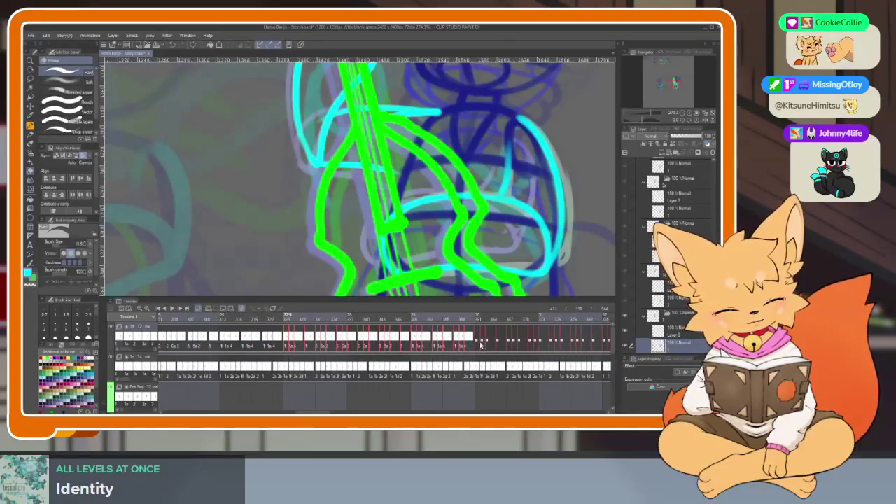
scroll(490, 343, down, 8)
drag(314, 319, 392, 319)
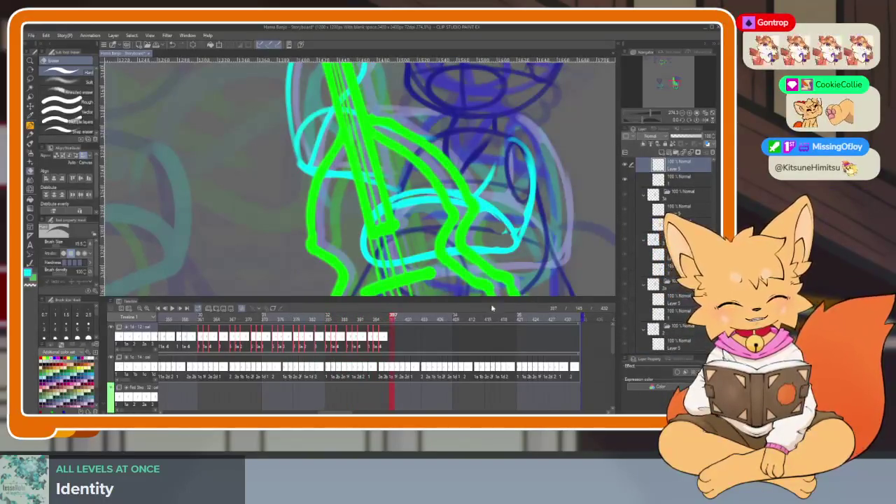
mouse_move(443, 318)
mouse_down()
mouse_move(450, 309)
mouse_move(471, 319)
mouse_move(574, 315)
mouse_move(200, 318)
mouse_up()
- Zoom out to fit the whole scene, watch it full-window, then bring the palettes back
key(ctrl+0)
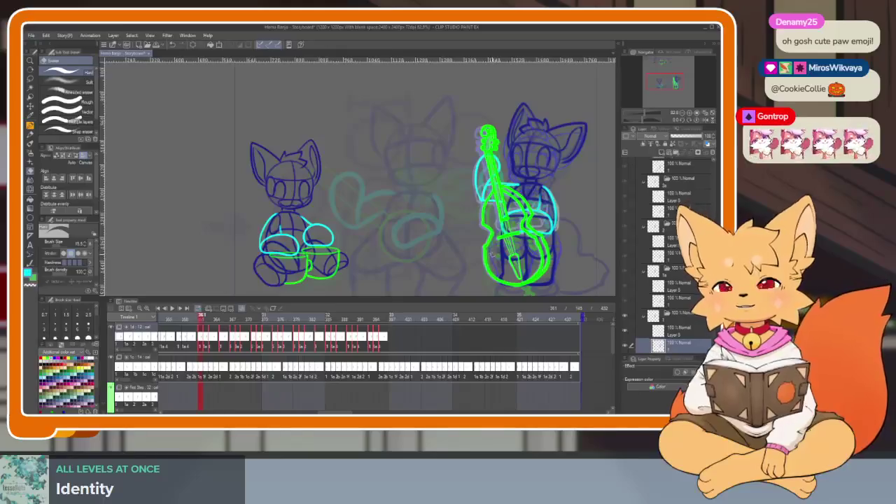
key(Tab)
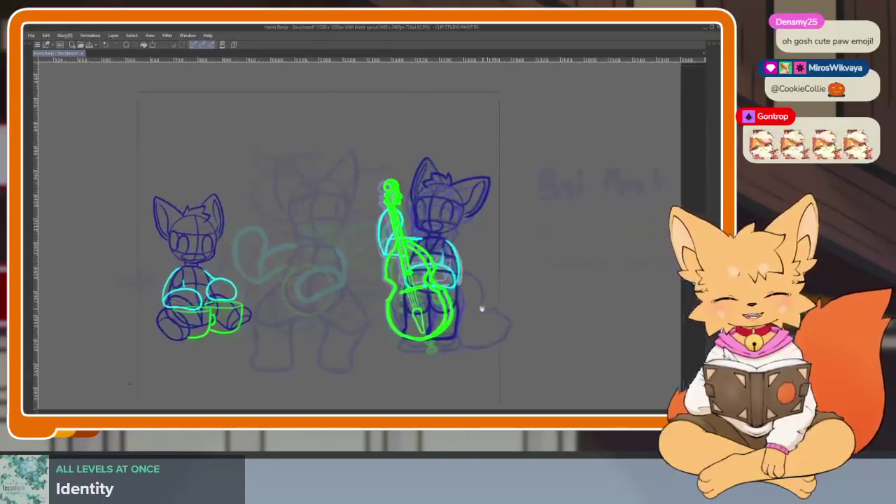
scroll(441, 305, up, 5)
scroll(441, 308, down, 1)
key(Tab)
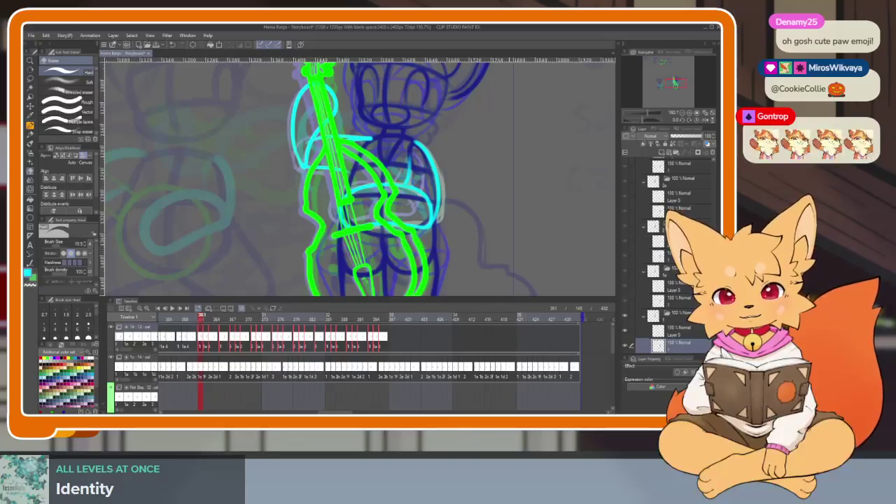
scroll(322, 348, left, 1)
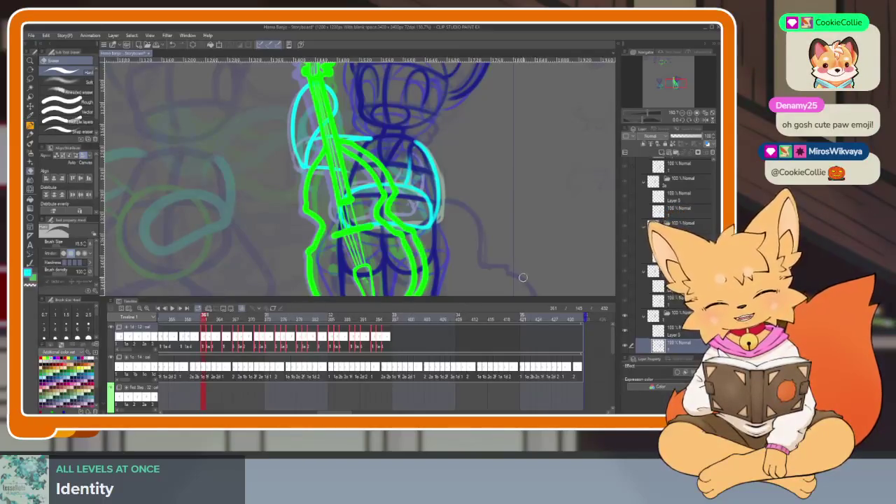
- Extend the top-track bass-arm cels from frame 398 toward the timeline end and play the animation
click(400, 342)
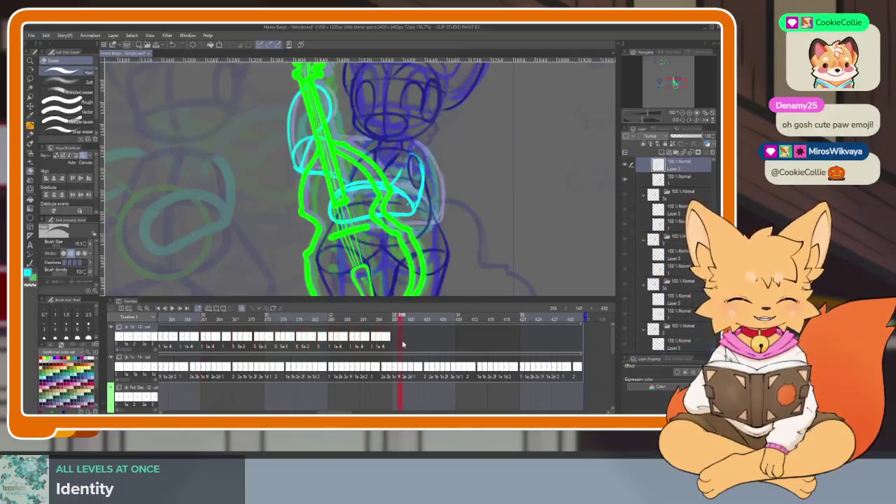
drag(407, 340, 203, 341)
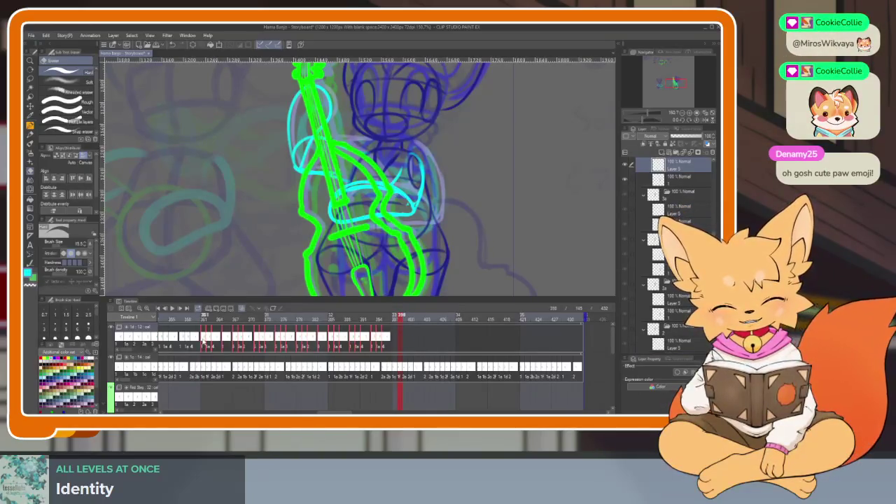
drag(324, 338, 399, 348)
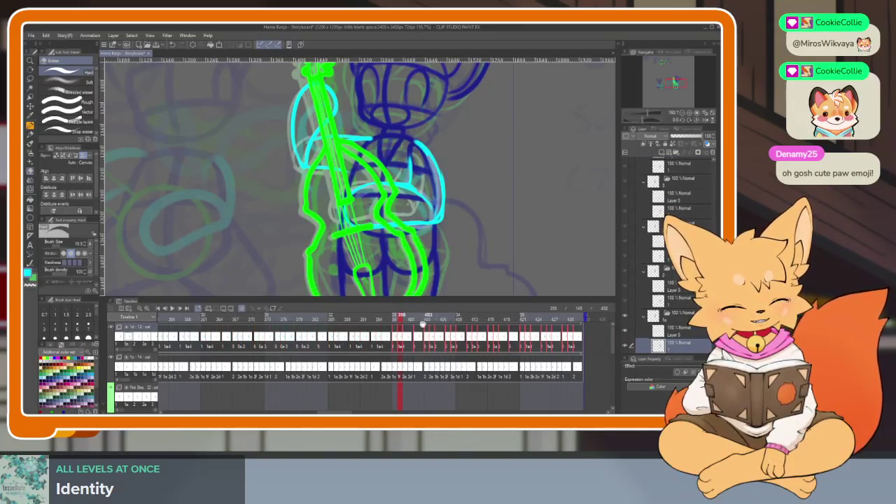
key(space)
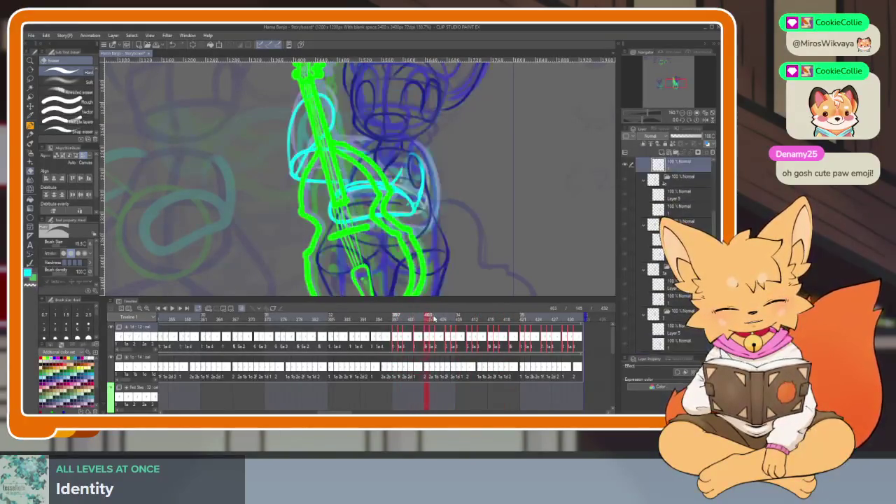
- Delete the extra frames so the top track ends near frame 400, then scrub back to review
scroll(538, 343, down, 2)
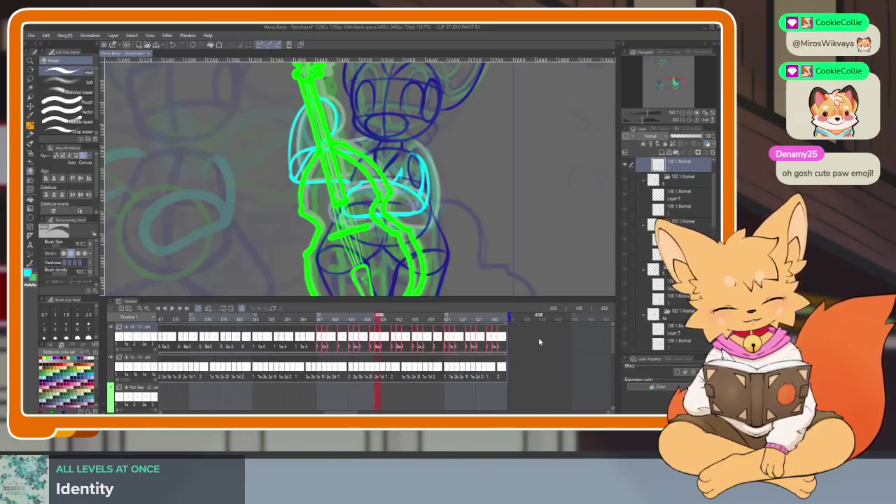
drag(391, 338, 349, 351)
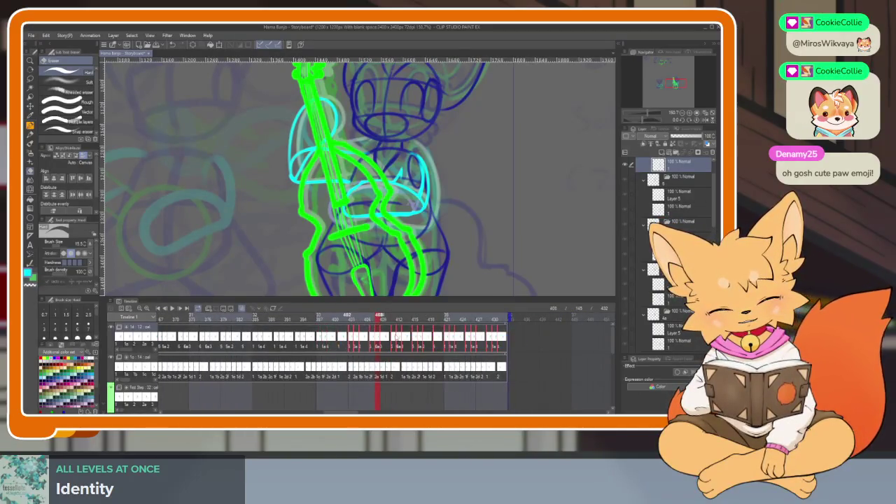
click(232, 309)
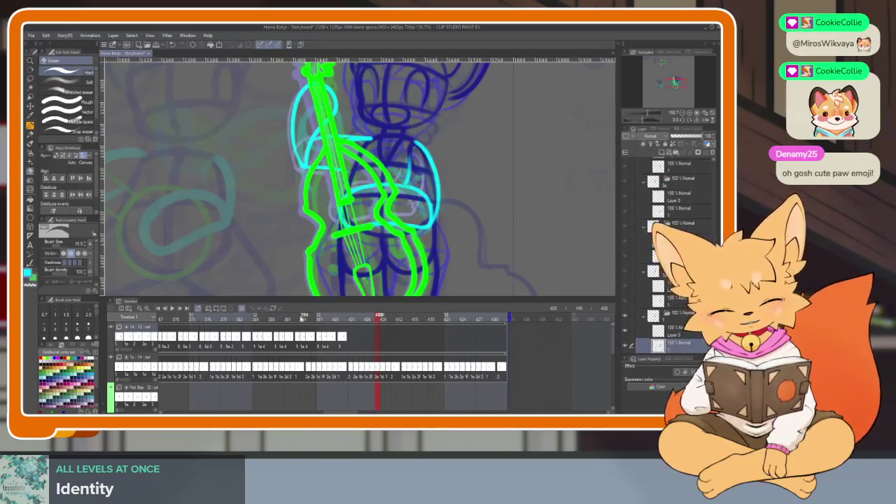
mouse_move(330, 317)
mouse_down()
mouse_move(341, 317)
mouse_move(320, 319)
mouse_move(347, 320)
mouse_up()
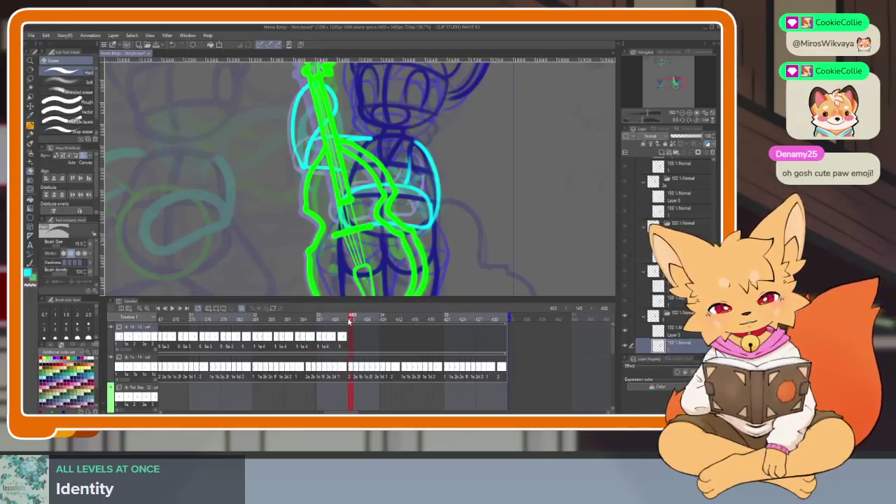
click(333, 341)
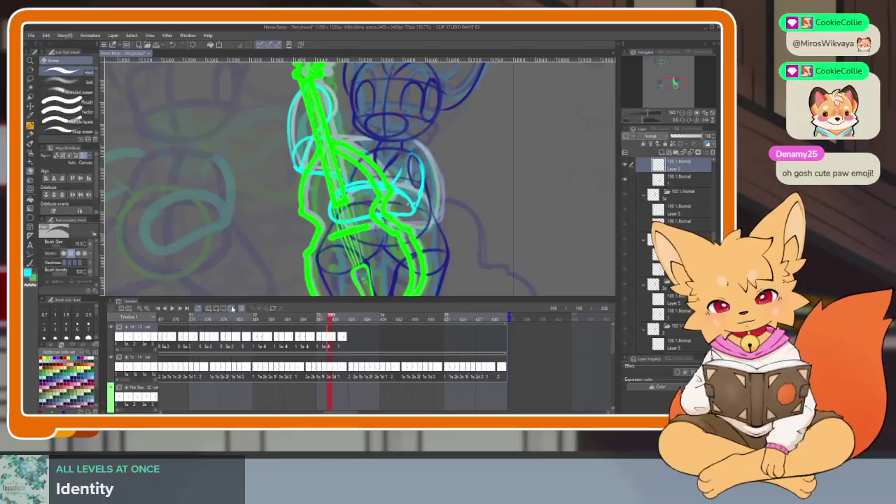
drag(344, 344, 327, 343)
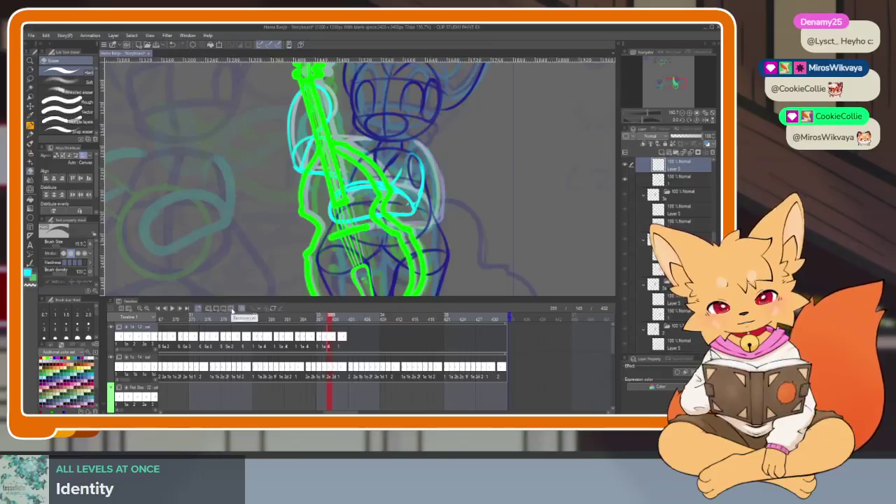
- Assign drawing 4a to frame 401 and scrub frames 399–408 to preview
click(340, 339)
right_click(336, 344)
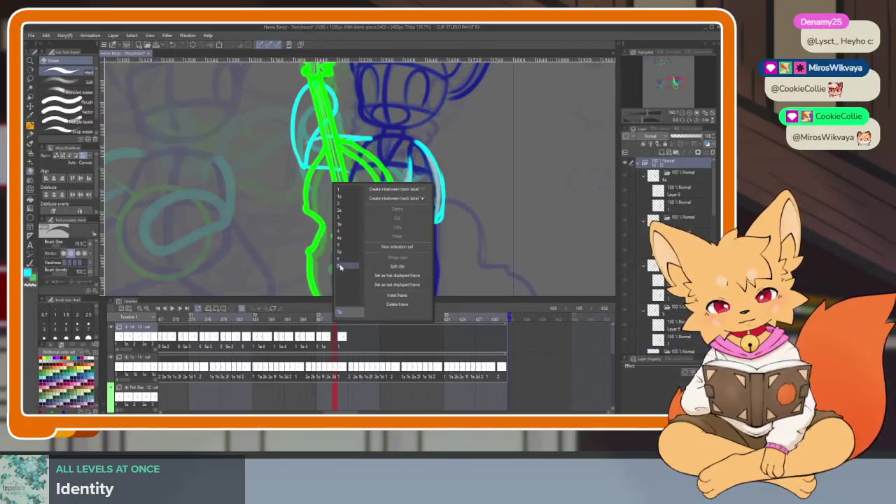
click(345, 240)
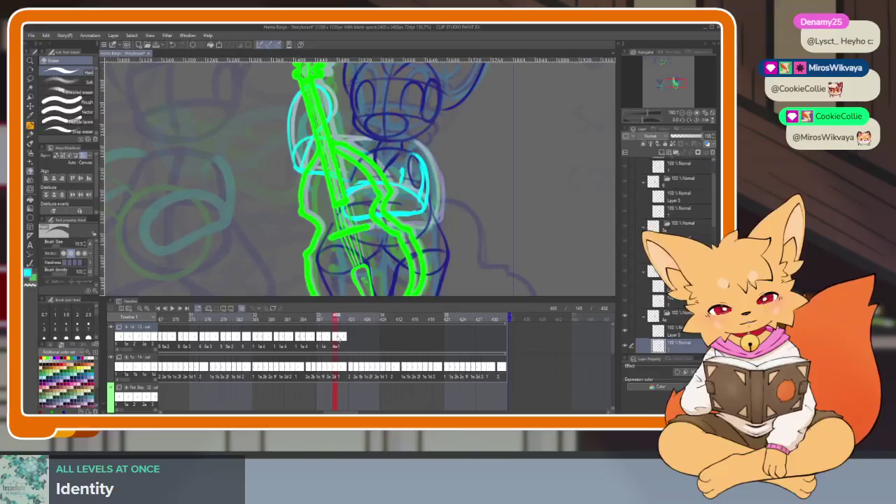
click(340, 341)
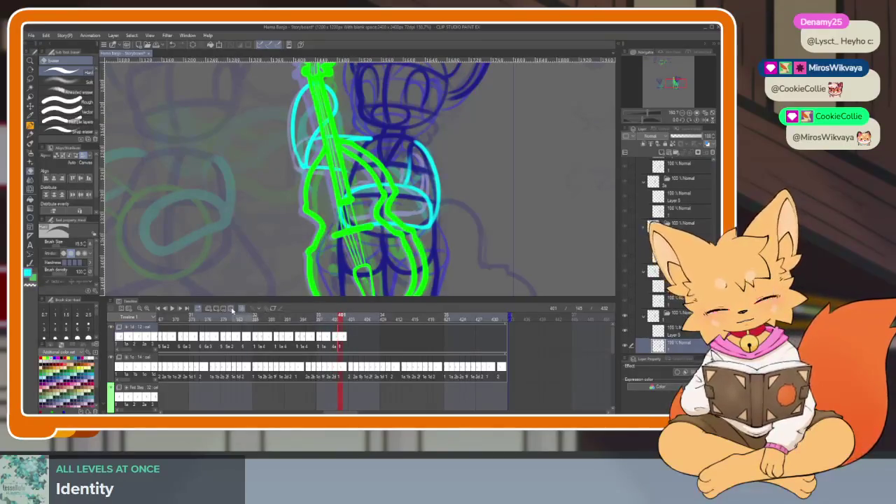
click(232, 311)
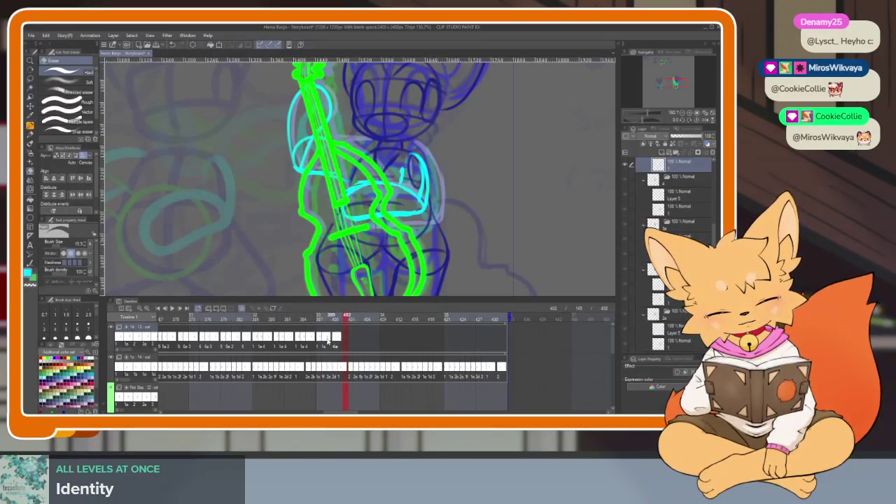
click(326, 341)
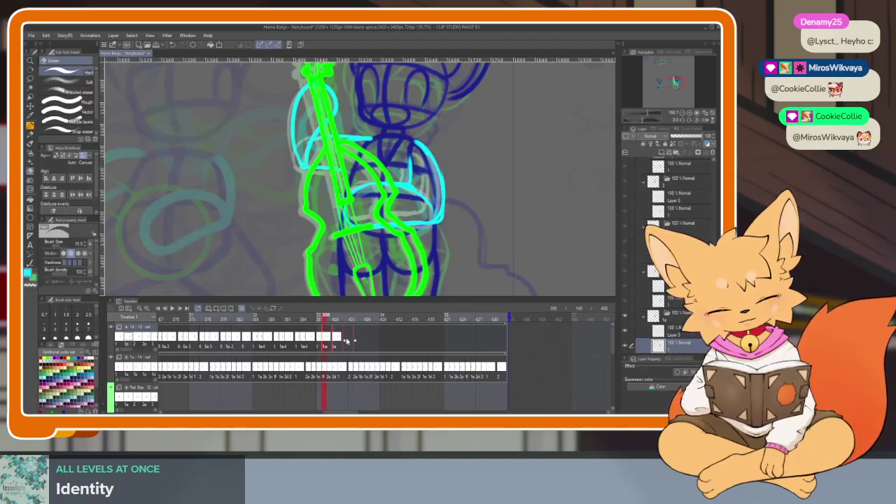
mouse_move(319, 319)
mouse_down()
mouse_move(387, 321)
mouse_move(352, 320)
mouse_up()
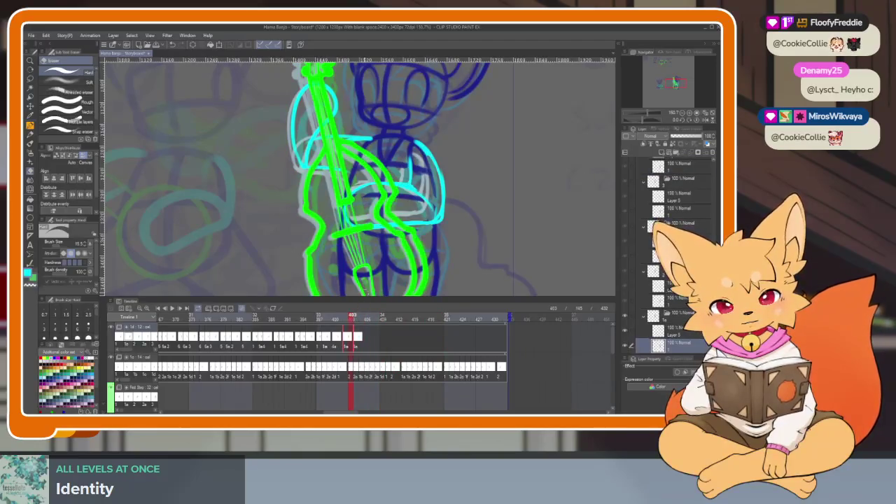
- Undo the last top-track cel and reassign a bass-arm cel near frame 398
key(ctrl+z)
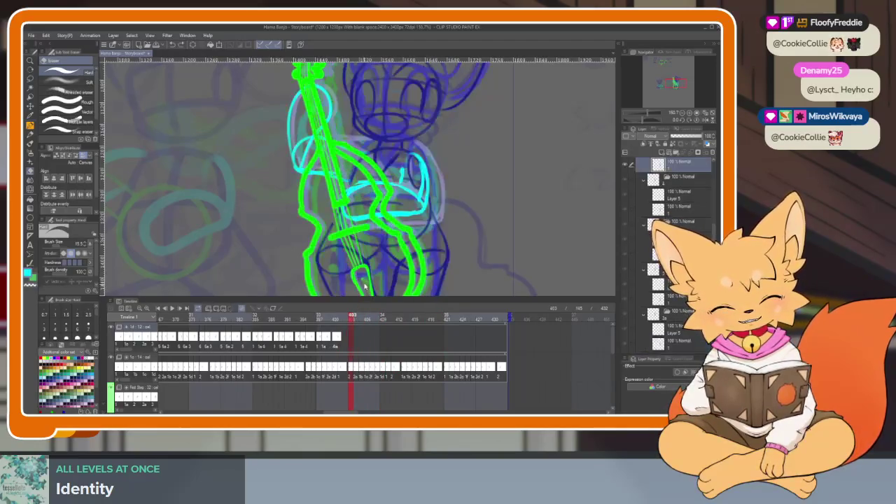
key(ctrl+y)
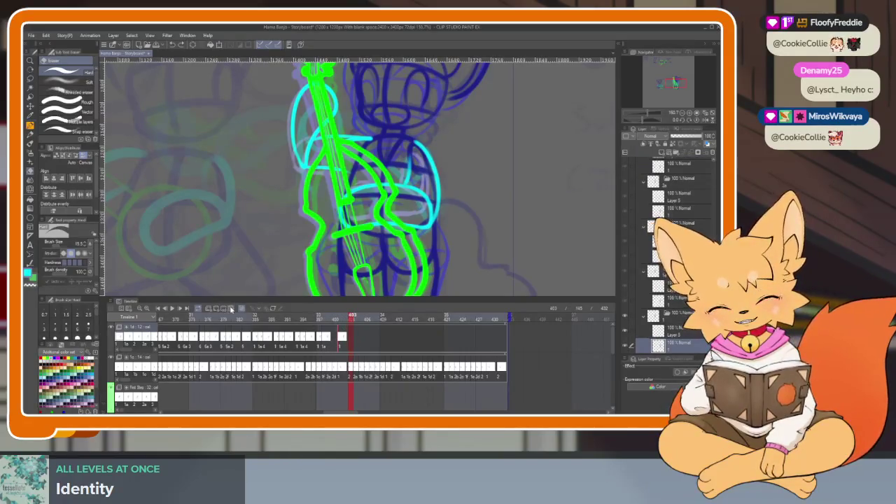
key(ctrl+z)
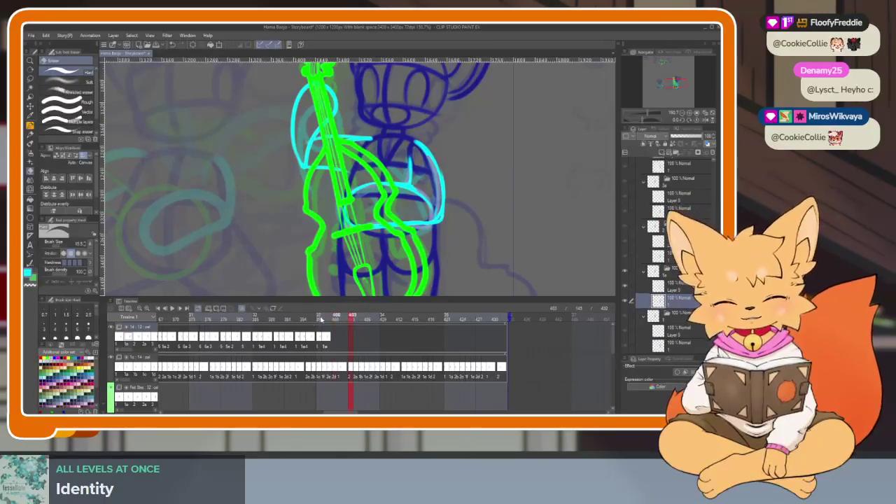
click(314, 320)
drag(313, 320, 337, 320)
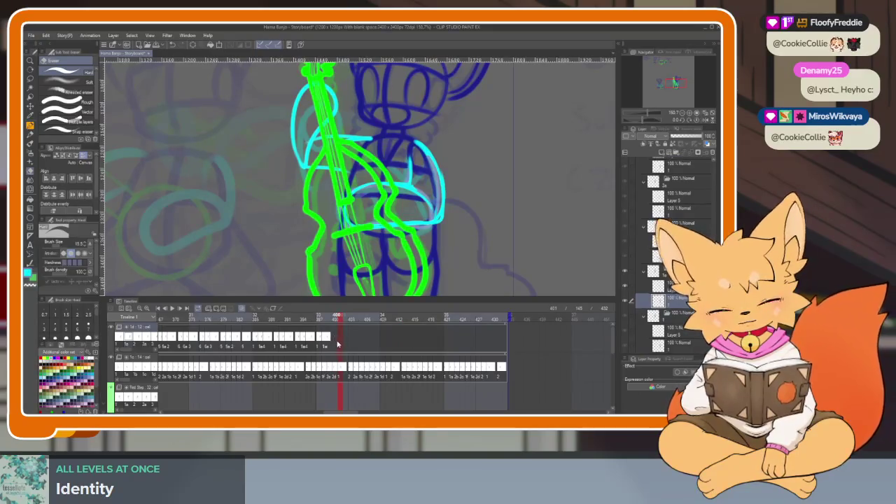
right_click(337, 342)
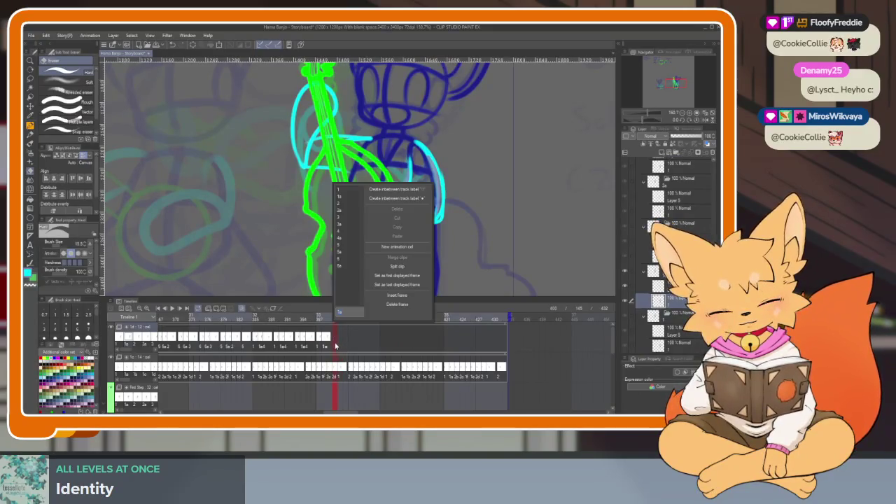
click(344, 239)
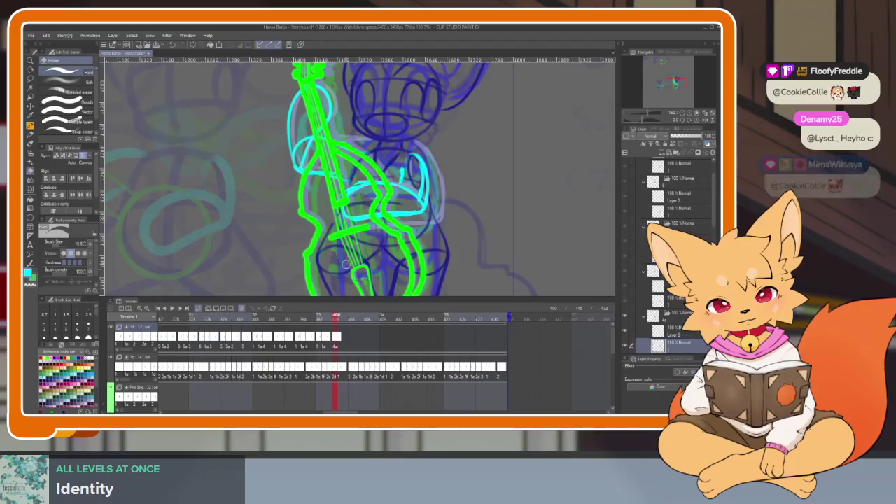
- Scrub between frames 400 and 413 to review the bass-arm motion
click(314, 319)
click(378, 319)
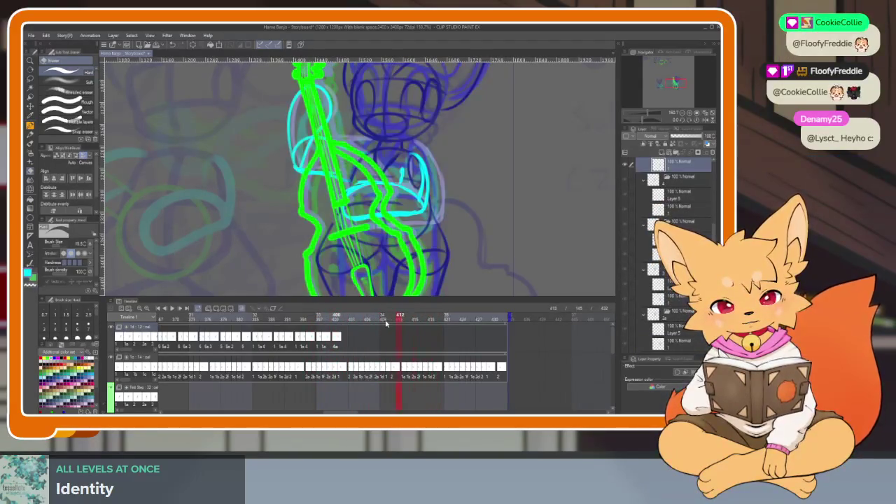
drag(399, 323, 404, 324)
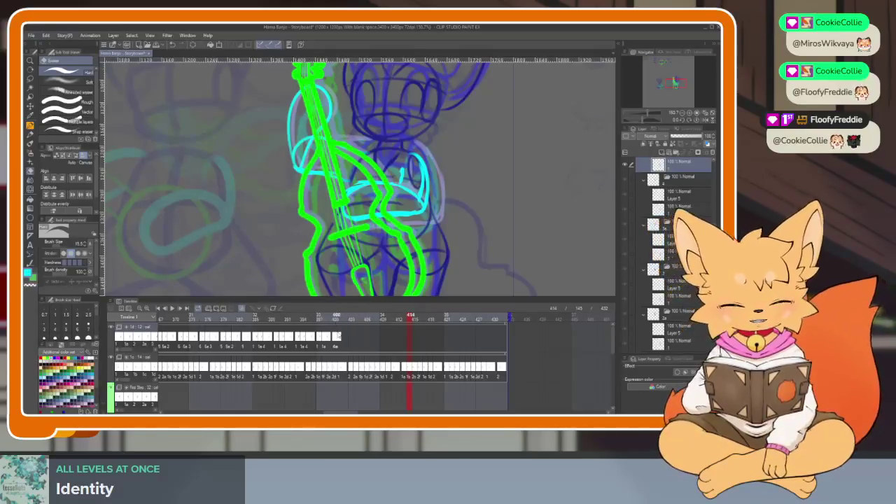
drag(332, 348, 356, 348)
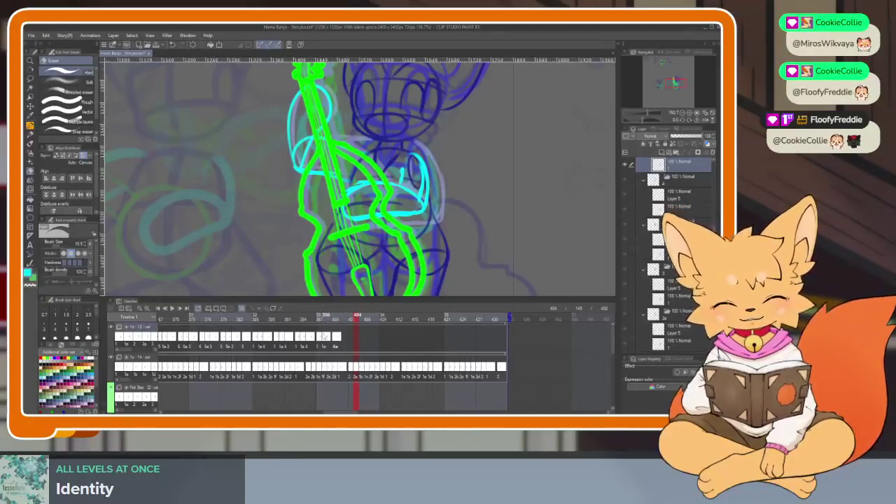
click(327, 341)
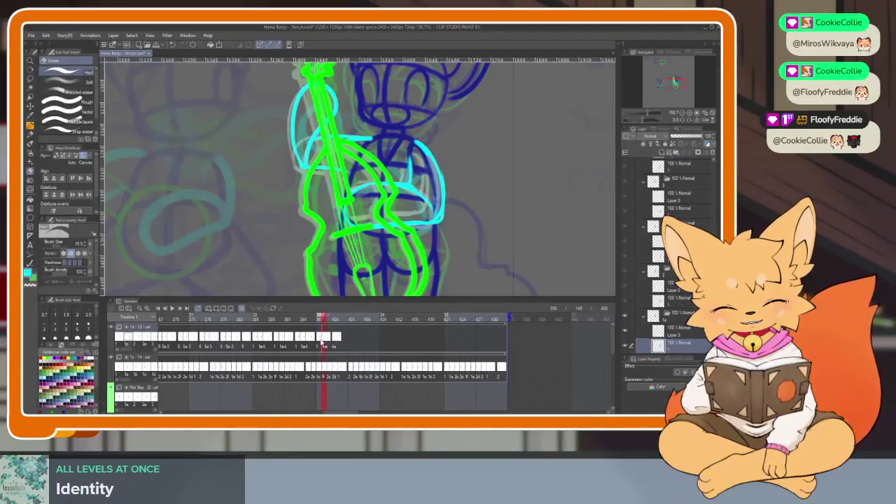
click(334, 343)
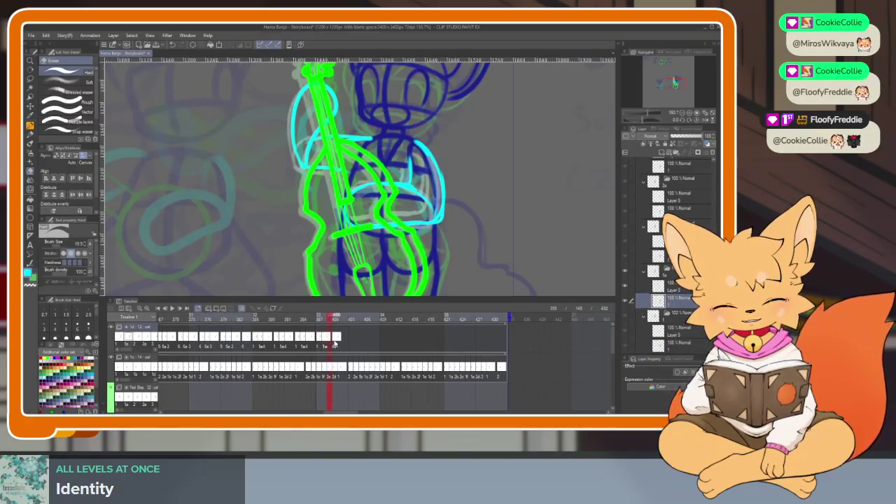
click(347, 346)
- Assign another bass-arm cel to frame 401 and check it at frame 404
click(342, 350)
key(Left)
click(346, 350)
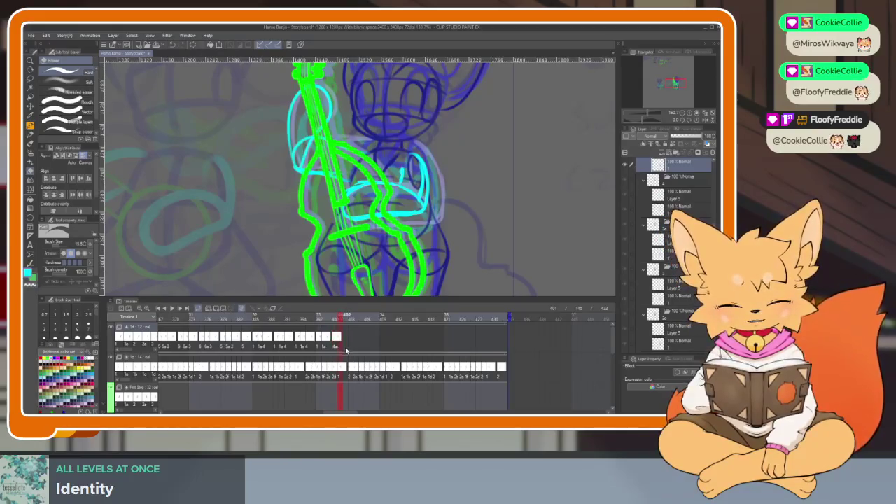
click(342, 348)
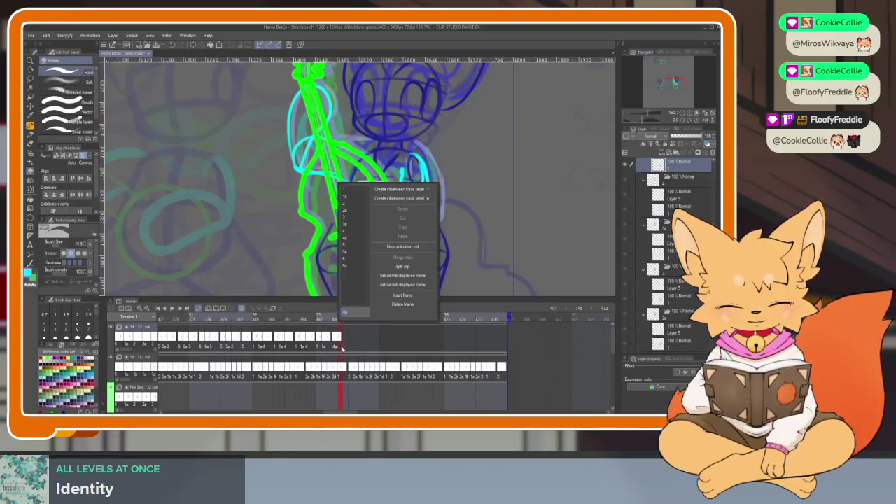
right_click(343, 348)
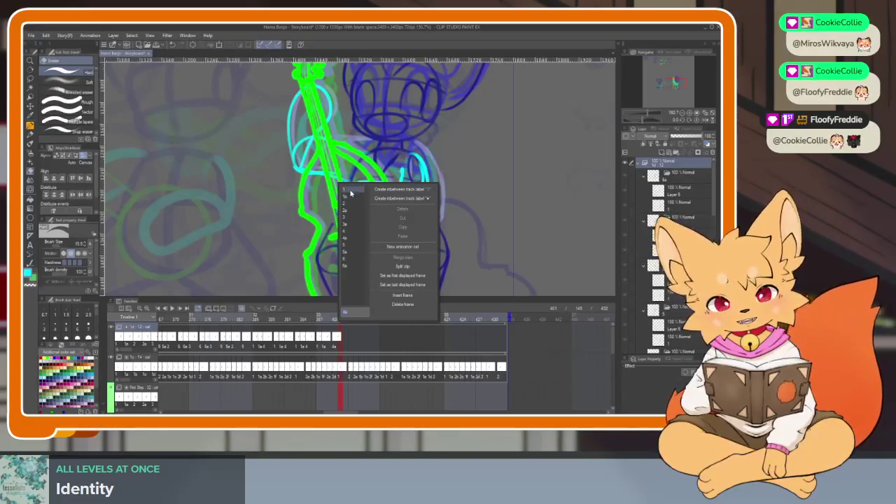
click(343, 190)
drag(335, 323, 355, 320)
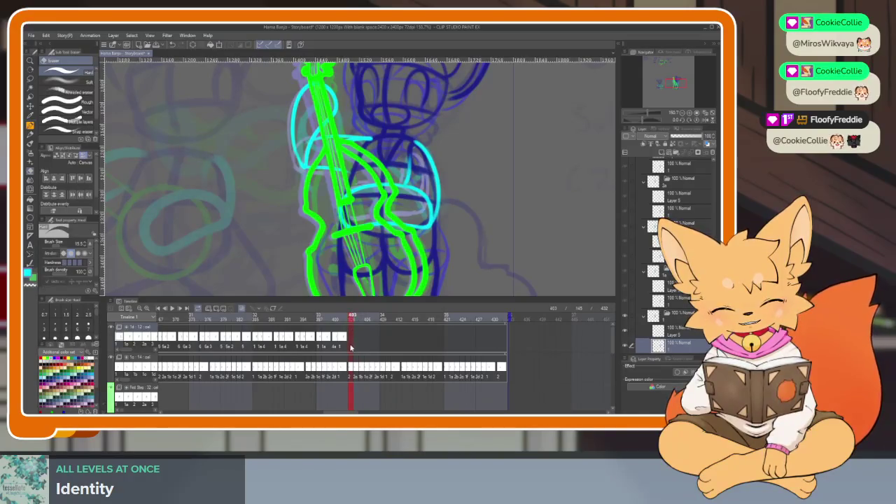
- Assign bass-arm cels to frames 404 and 406, and cel 4 to frame 407
right_click(350, 180)
click(360, 232)
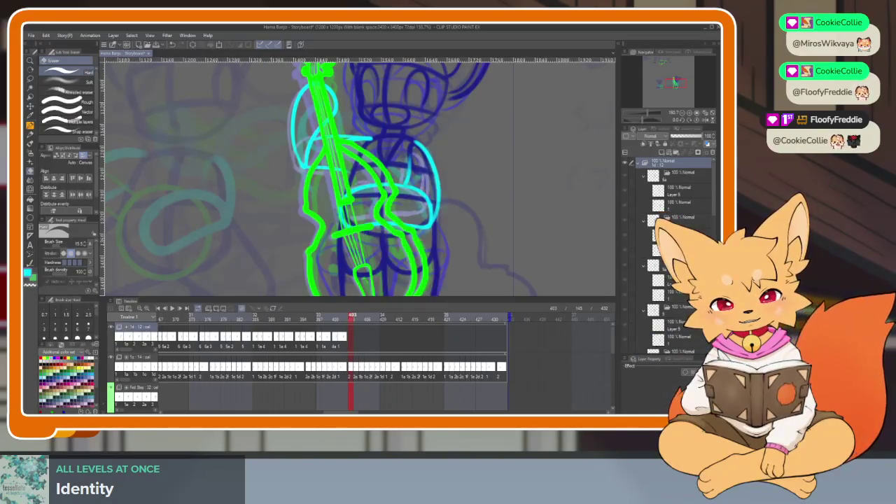
drag(352, 319, 365, 320)
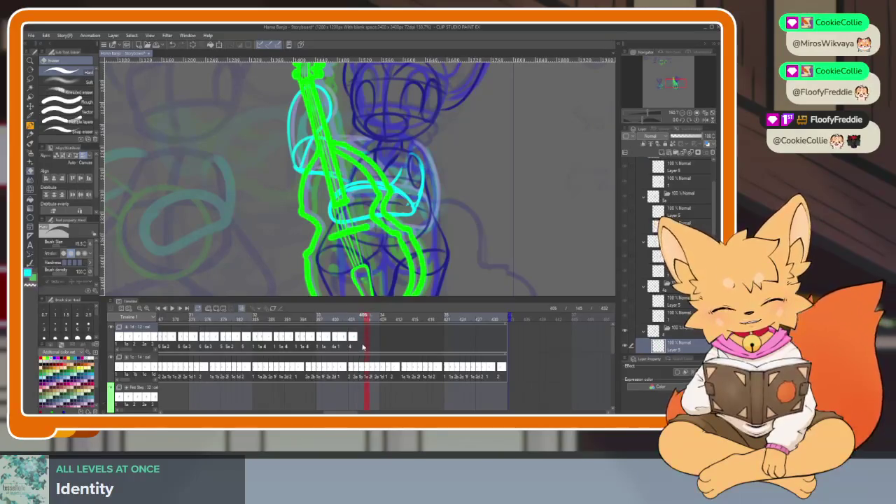
right_click(364, 185)
click(375, 196)
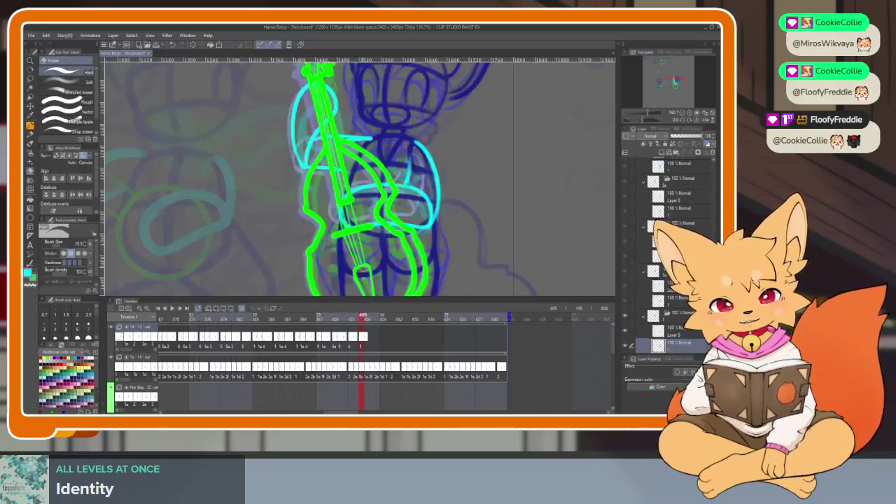
drag(364, 318, 374, 320)
right_click(374, 343)
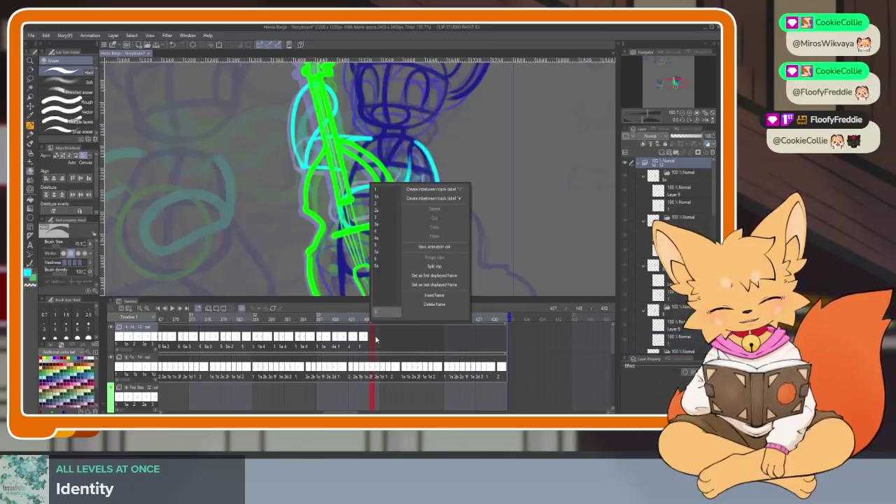
click(378, 231)
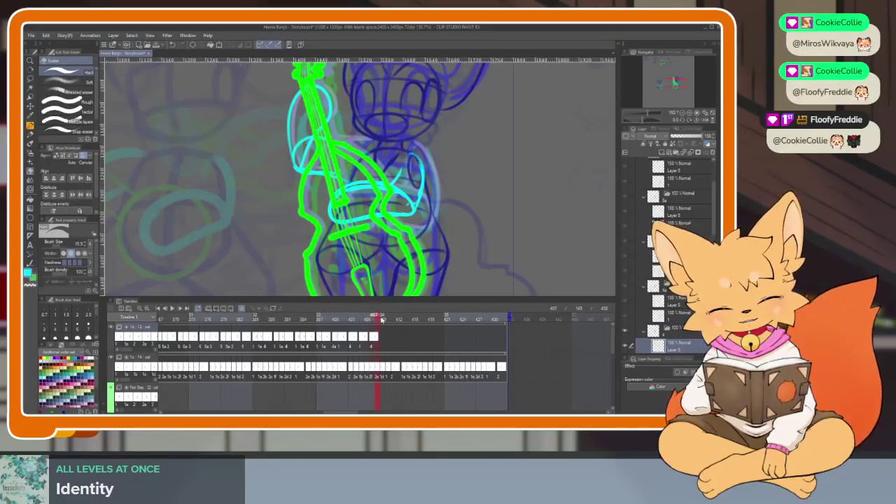
- Assign bass-arm cels to frames 409 and 413, and cel 4 to frame 411
right_click(382, 336)
click(392, 197)
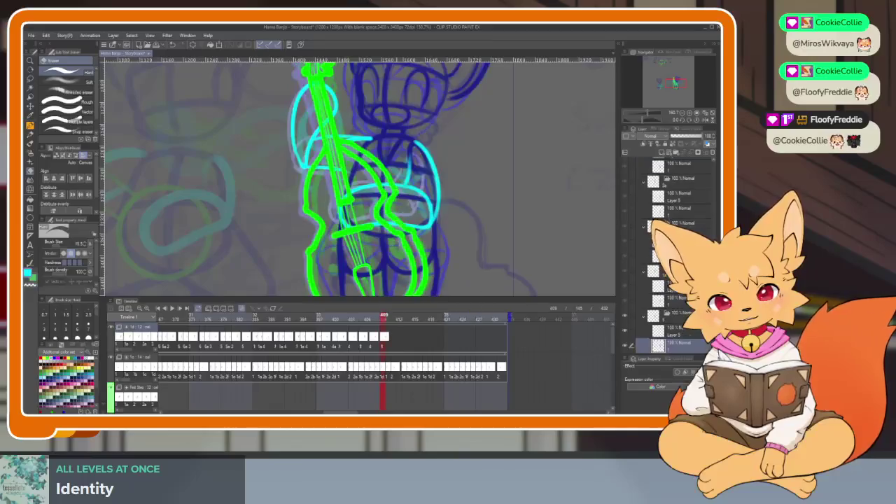
drag(384, 320, 395, 320)
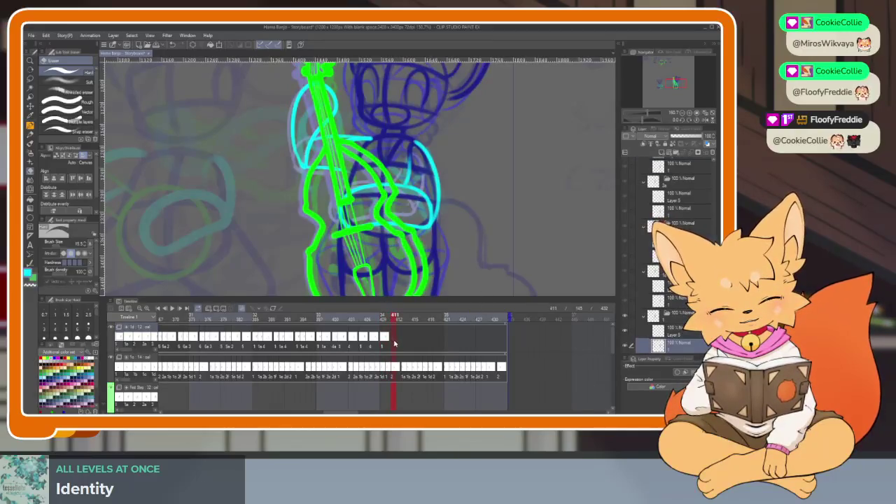
right_click(394, 342)
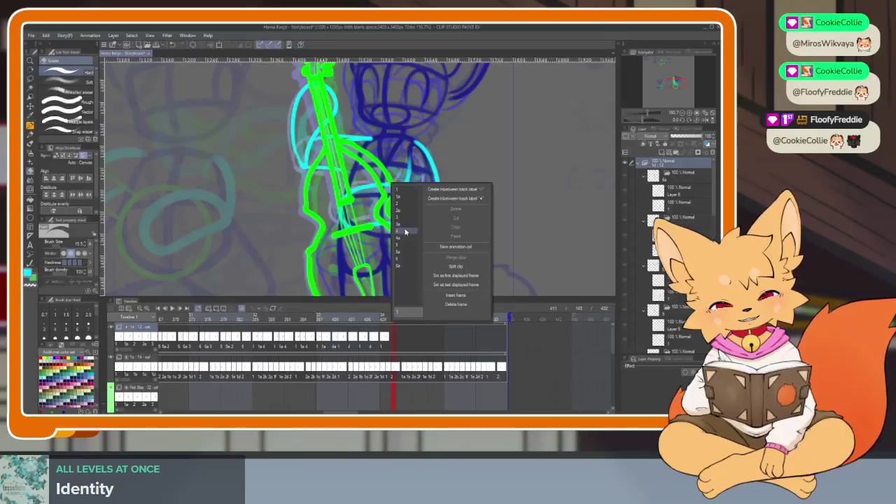
click(400, 231)
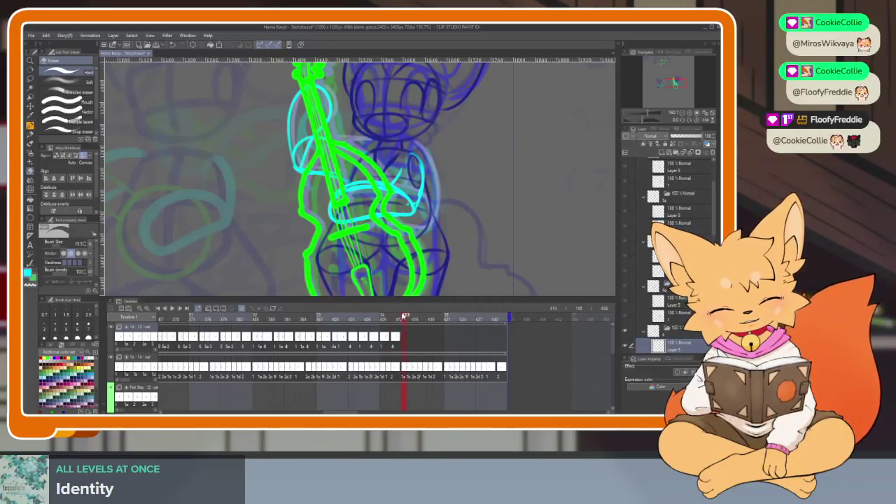
drag(405, 316, 401, 320)
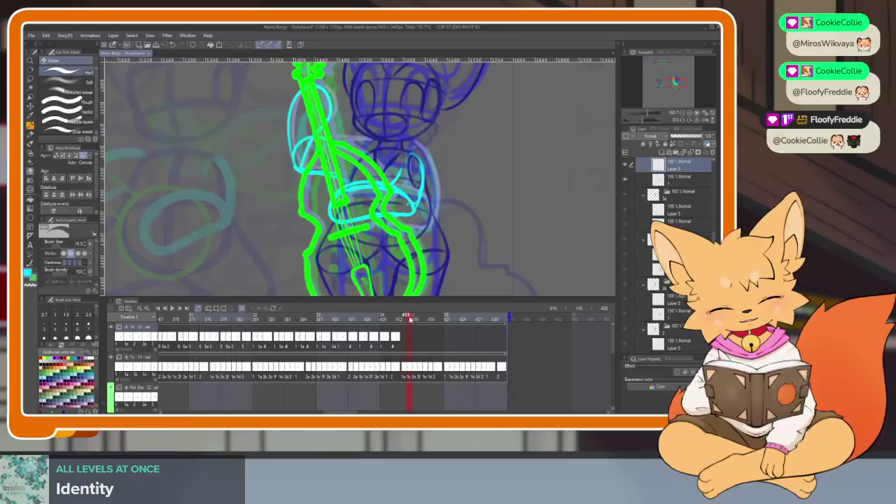
right_click(405, 343)
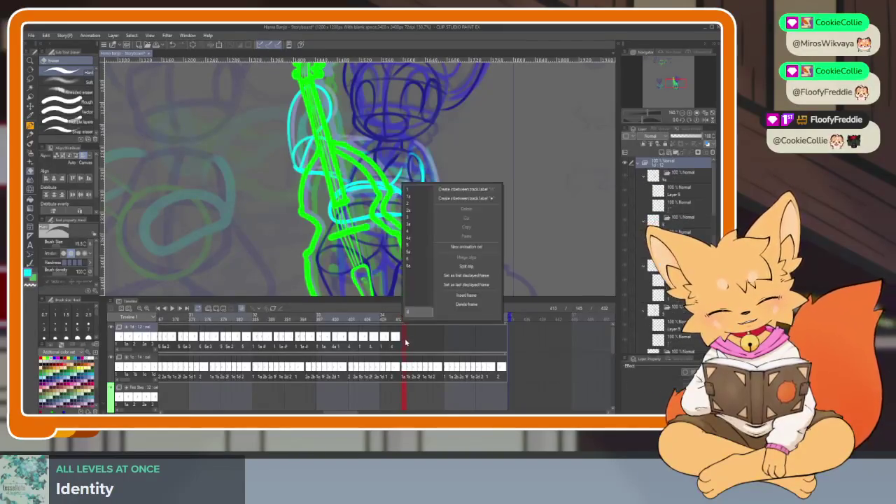
click(416, 196)
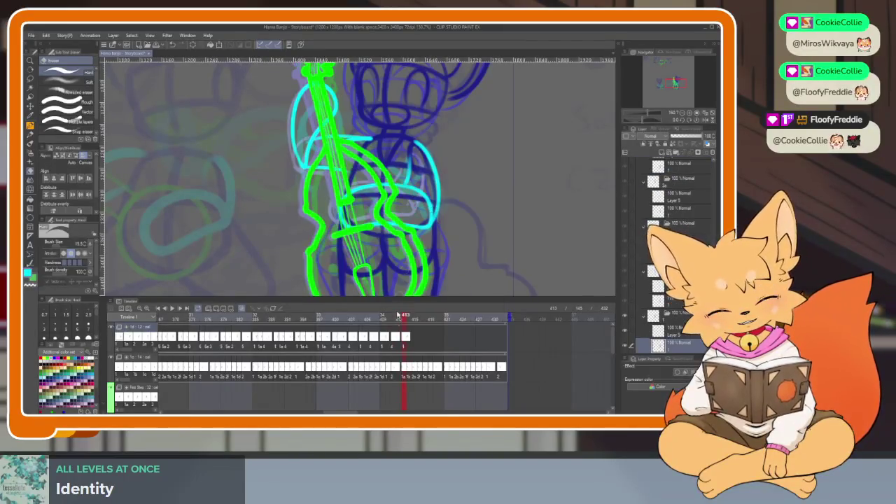
- Assign a drawing to frame 414 and preview the animation around it
right_click(410, 348)
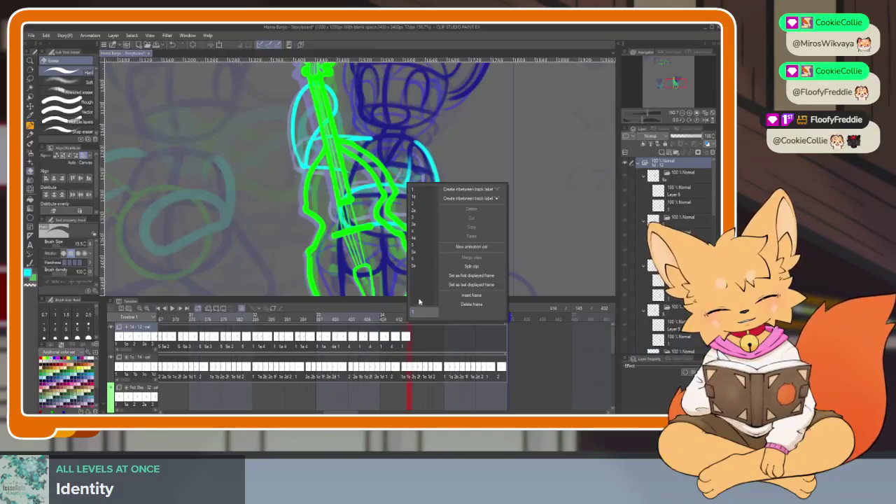
click(421, 198)
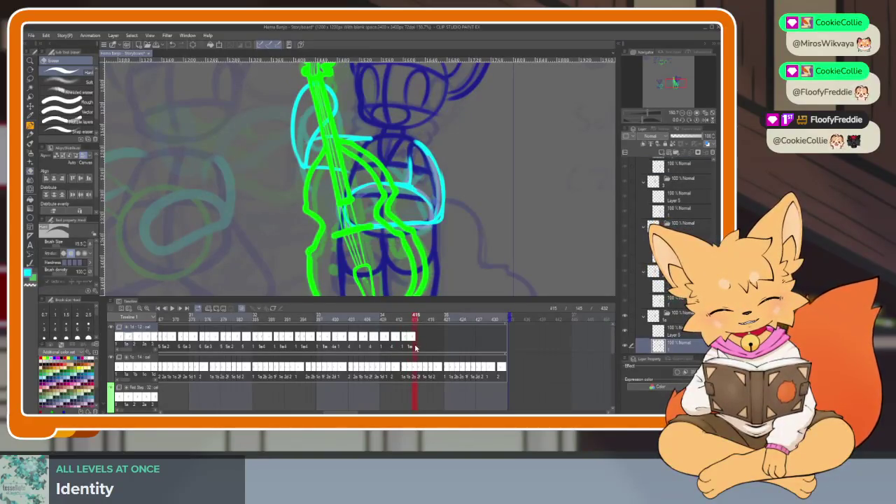
right_click(415, 348)
click(412, 320)
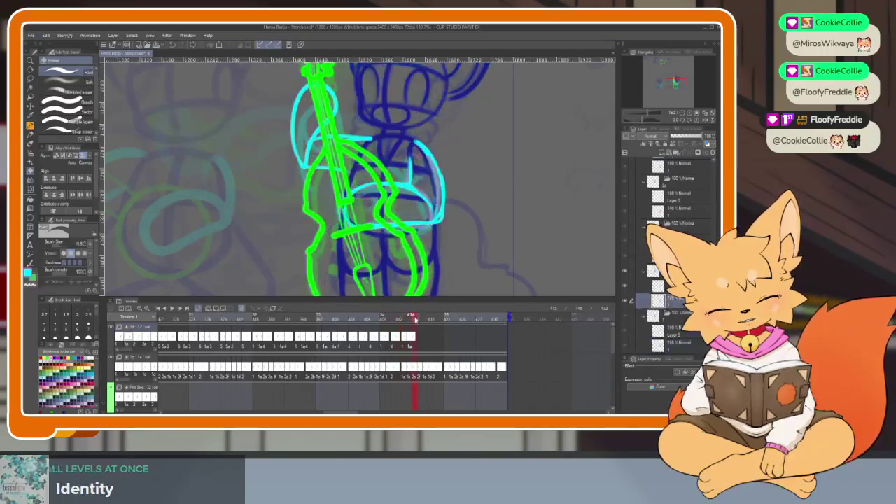
click(420, 320)
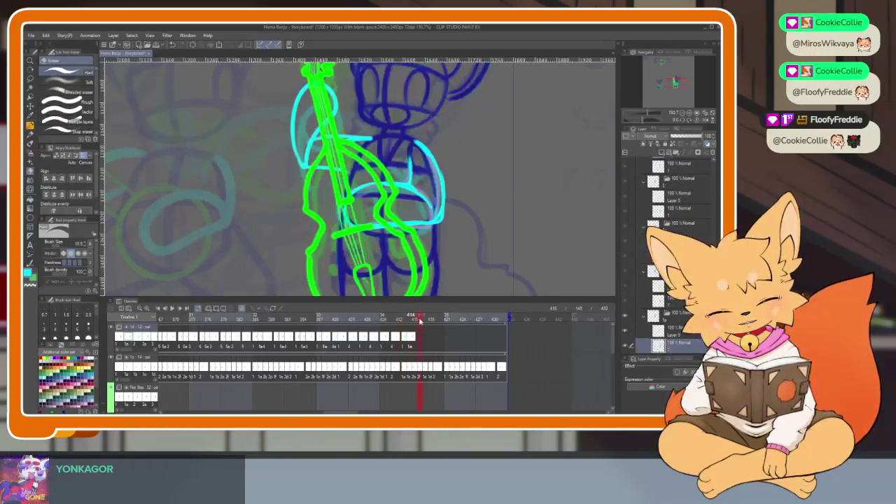
drag(439, 319, 410, 321)
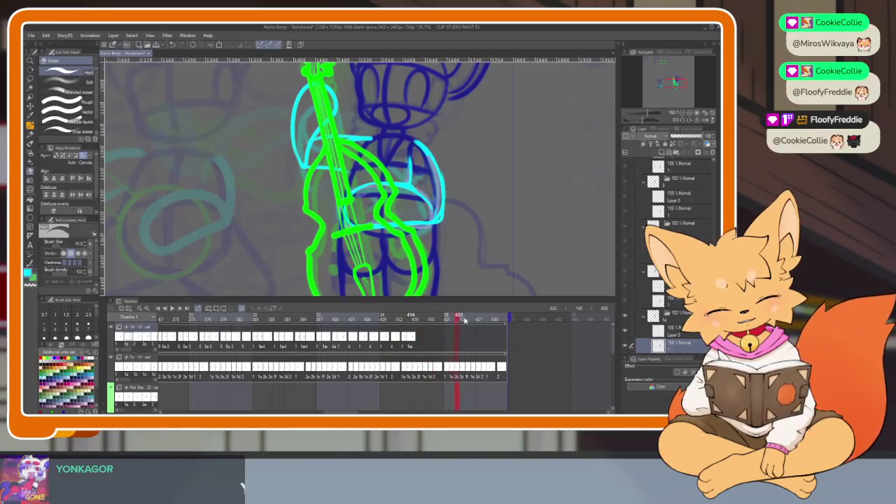
- Assign drawings 5, 5a and 3 to frames 415–417, plus a drawing to frame 418
right_click(413, 336)
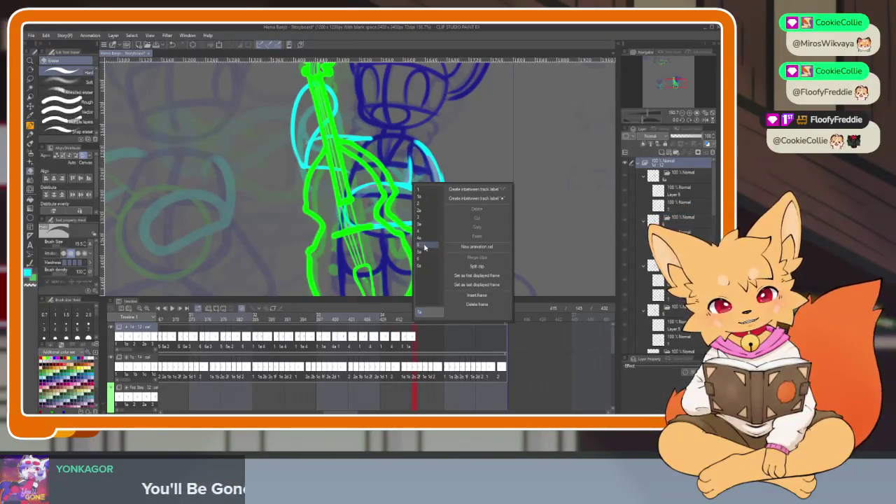
click(425, 246)
right_click(420, 337)
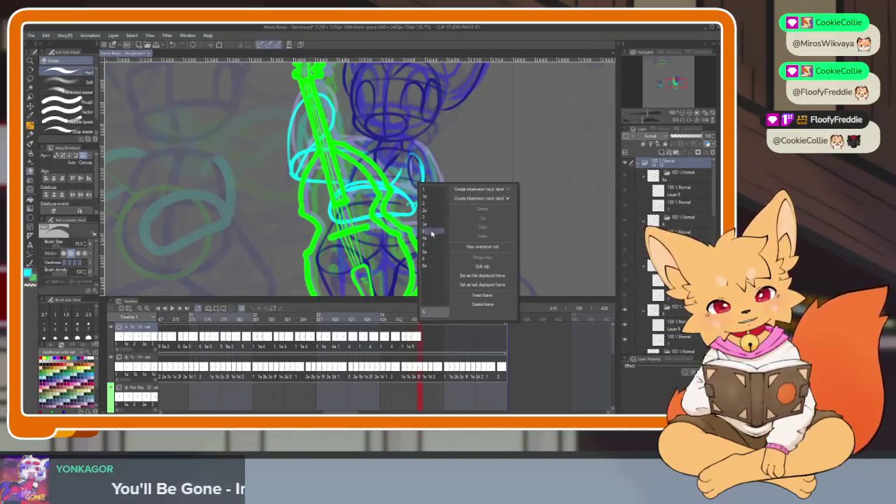
click(431, 256)
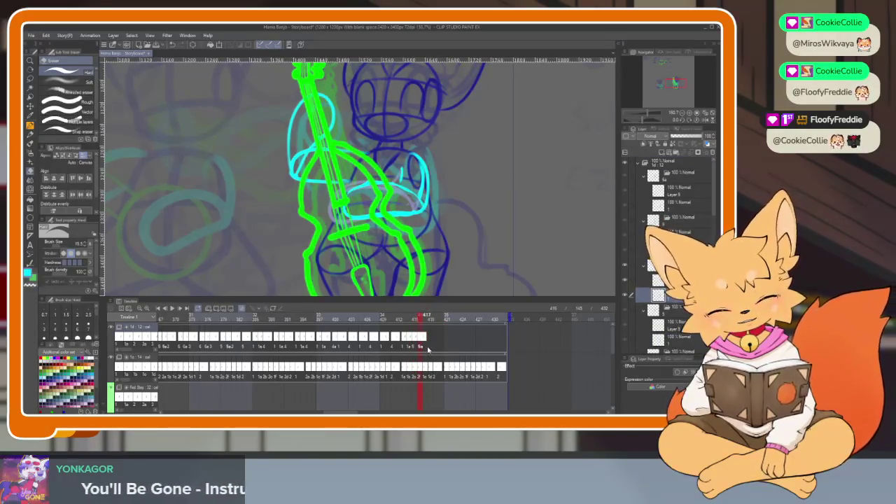
right_click(424, 337)
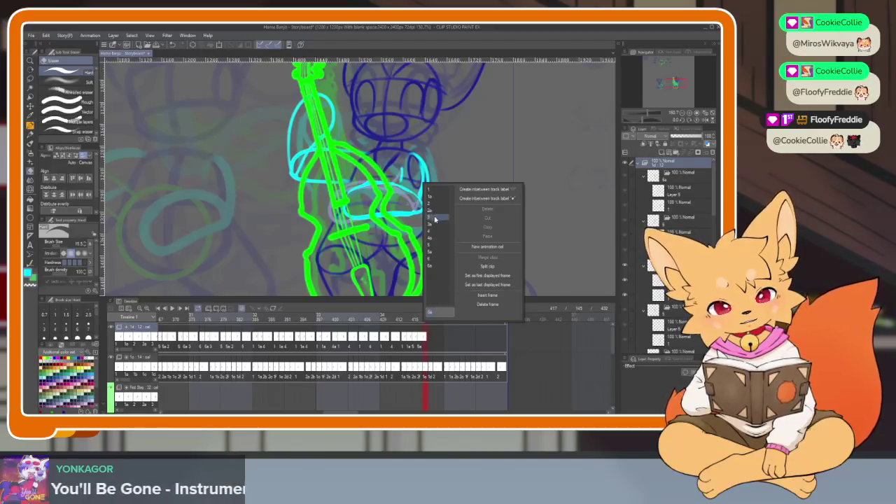
click(434, 217)
right_click(431, 347)
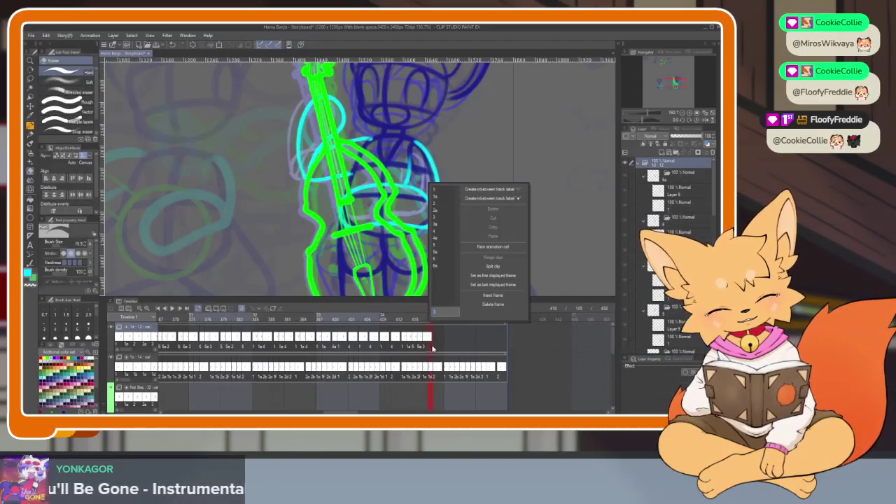
click(441, 226)
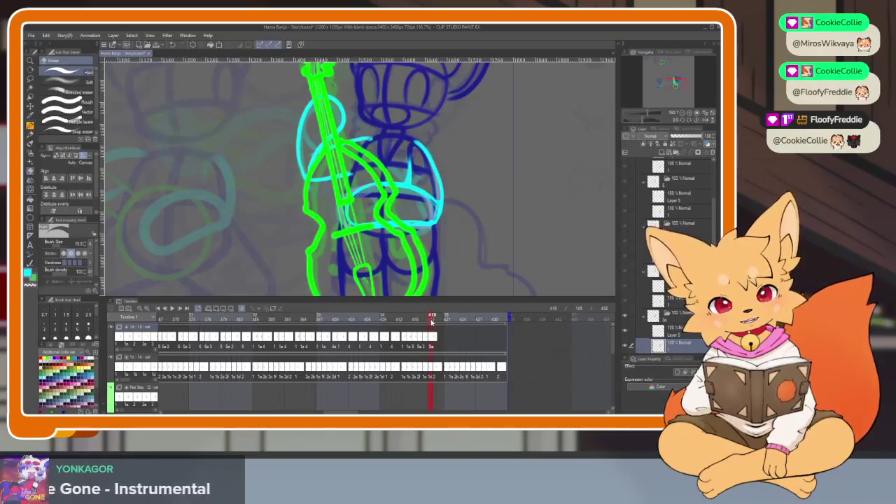
- Add drawings 6, 3, 6 at the track end, extend to frame 427, and play
click(440, 319)
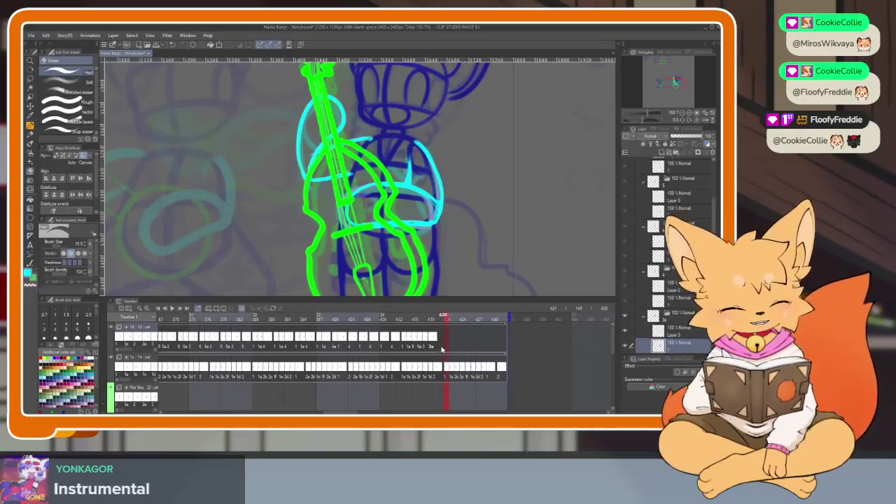
click(433, 350)
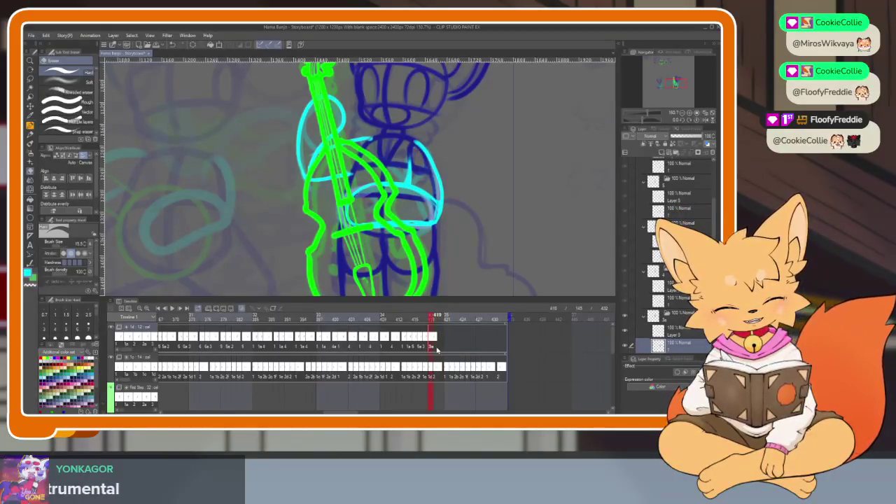
right_click(437, 341)
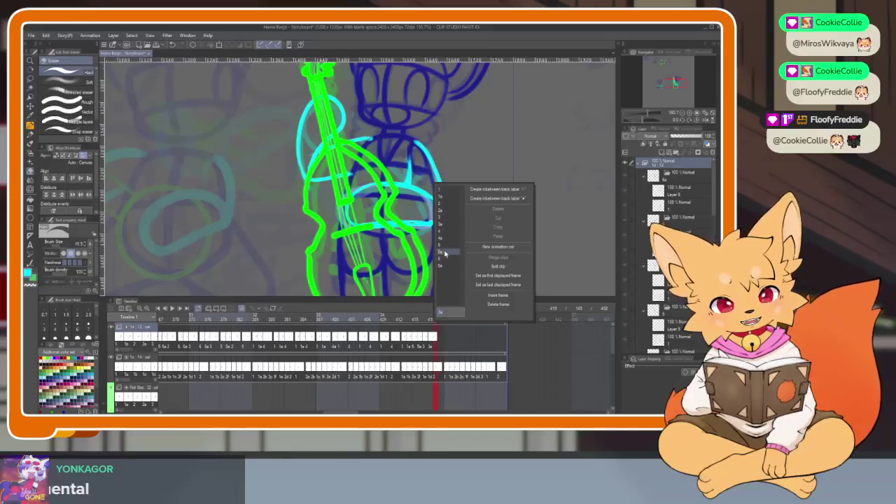
click(445, 258)
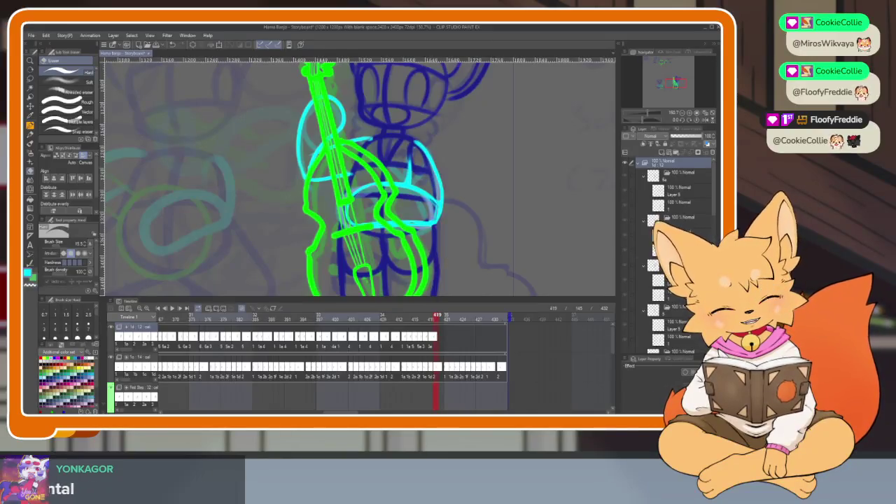
right_click(446, 350)
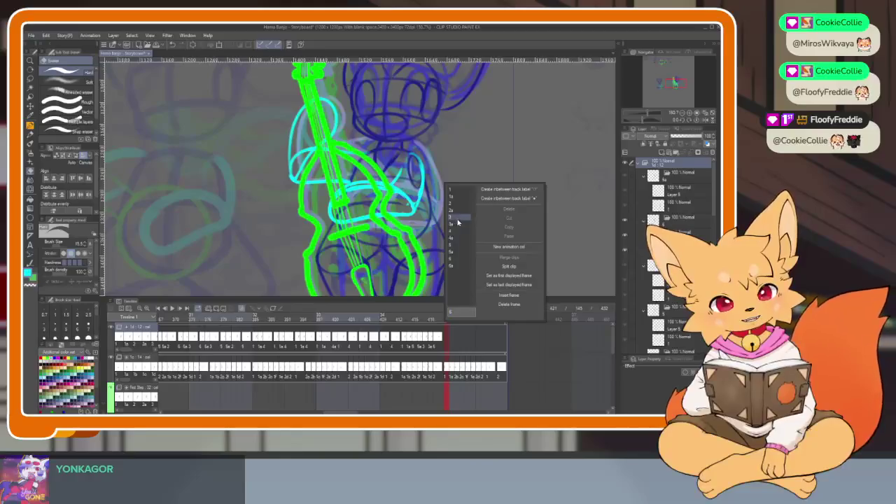
click(459, 224)
right_click(460, 346)
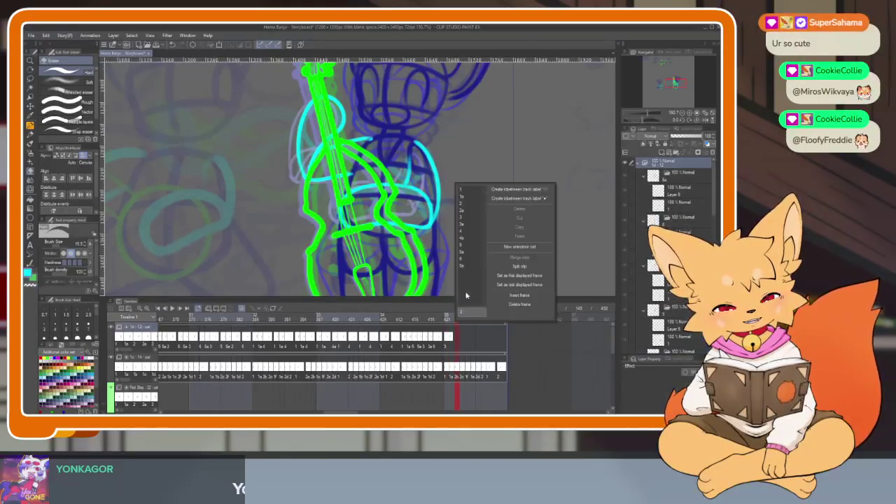
click(465, 259)
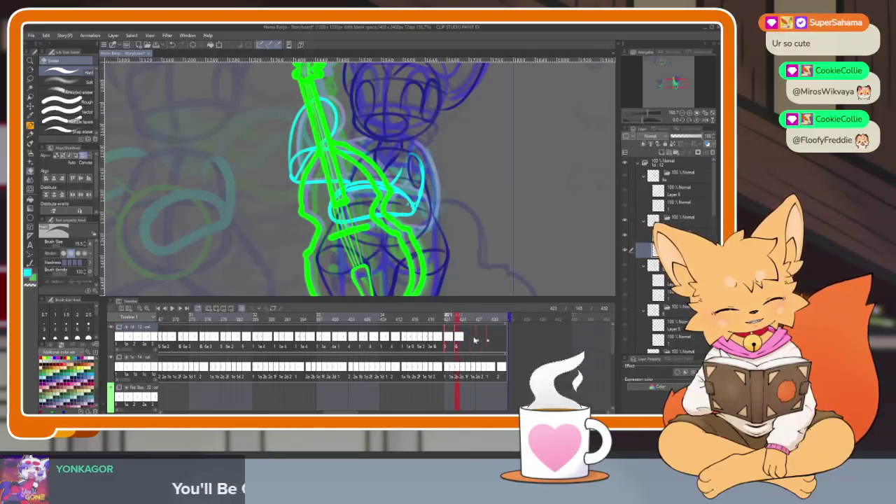
drag(461, 343, 504, 340)
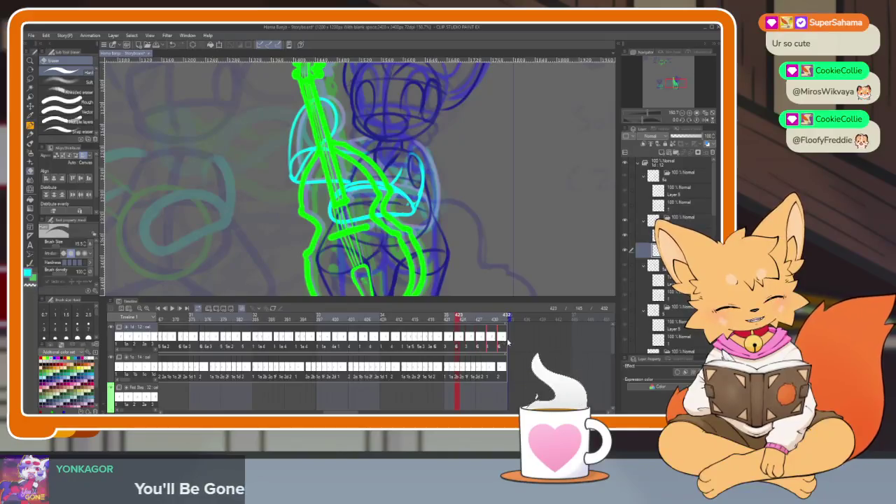
click(163, 310)
- Hide the palettes for full-screen playback, then switch to the Twitch chat box
key(Tab)
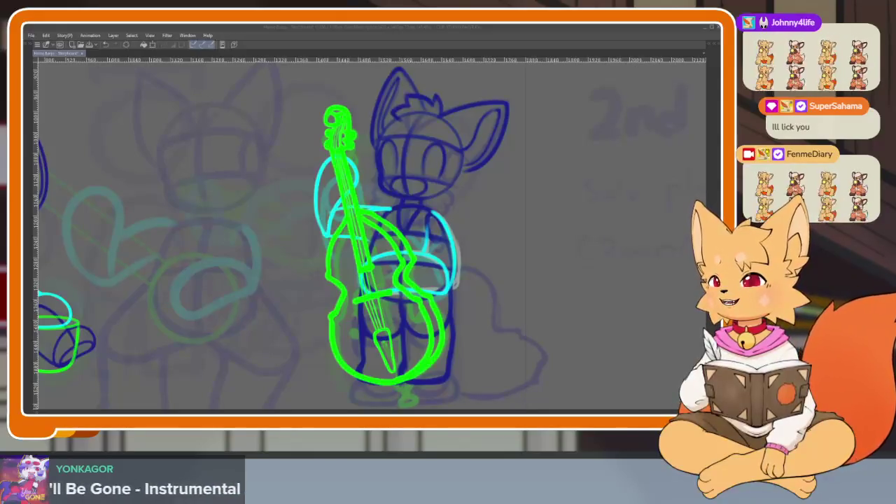
key(alt+Tab)
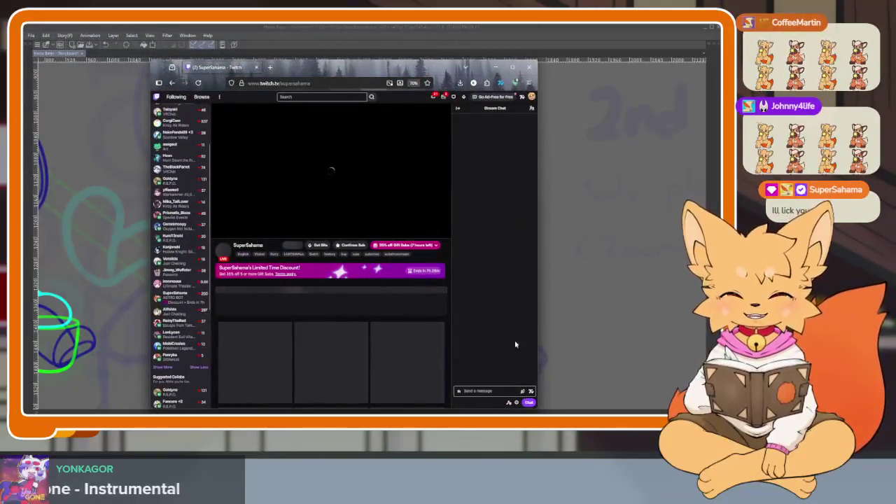
click(488, 391)
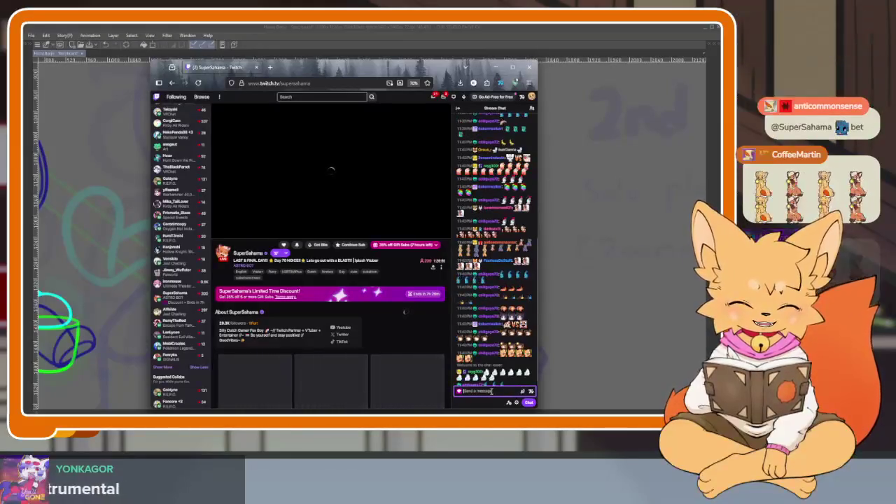
- Paste and send a row of emotes in Twitch chat, then refocus the box for more
key(ctrl+v)
key(Return)
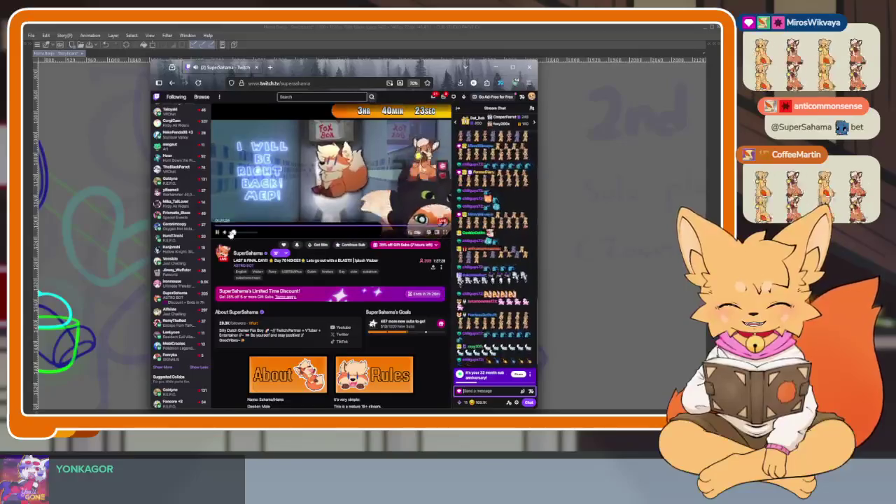
click(498, 391)
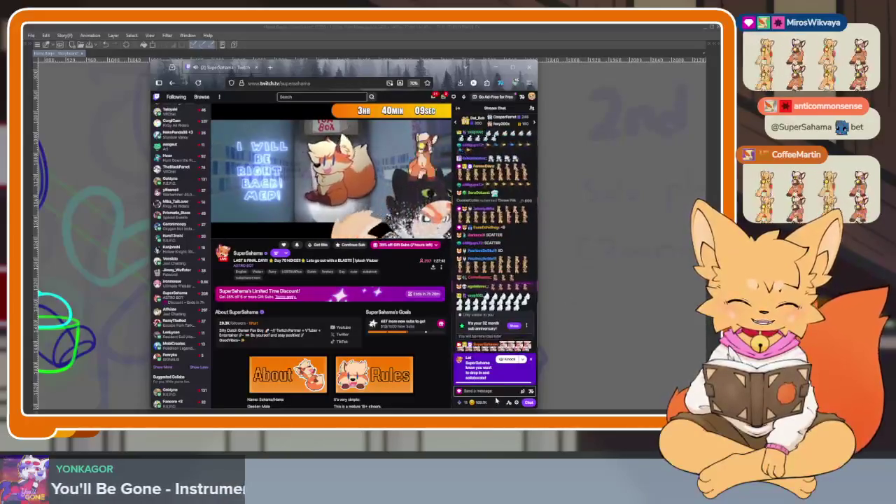
click(524, 392)
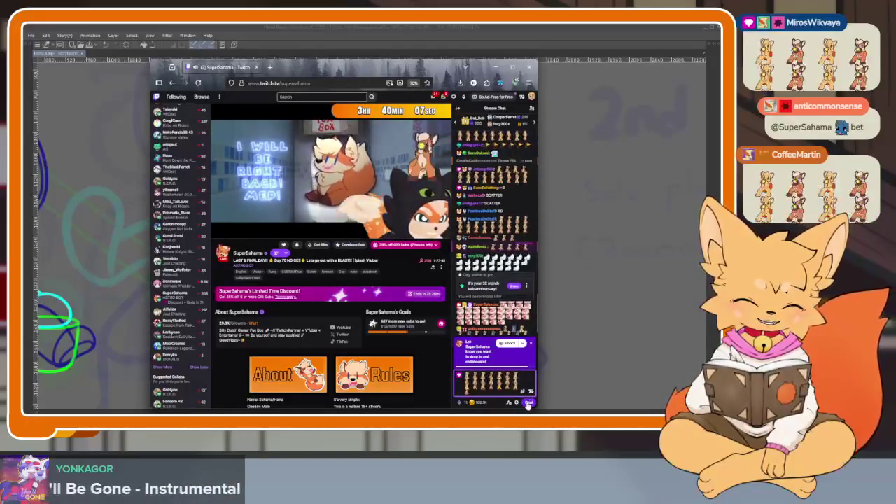
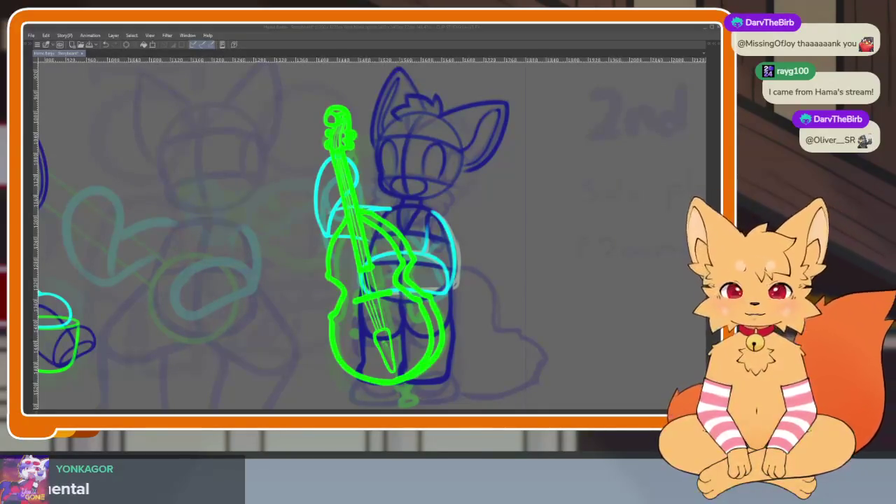
- Focus the Clip Studio Paint window and zoom around the fox band storyboard canvas
click(401, 29)
scroll(430, 210, down, 2)
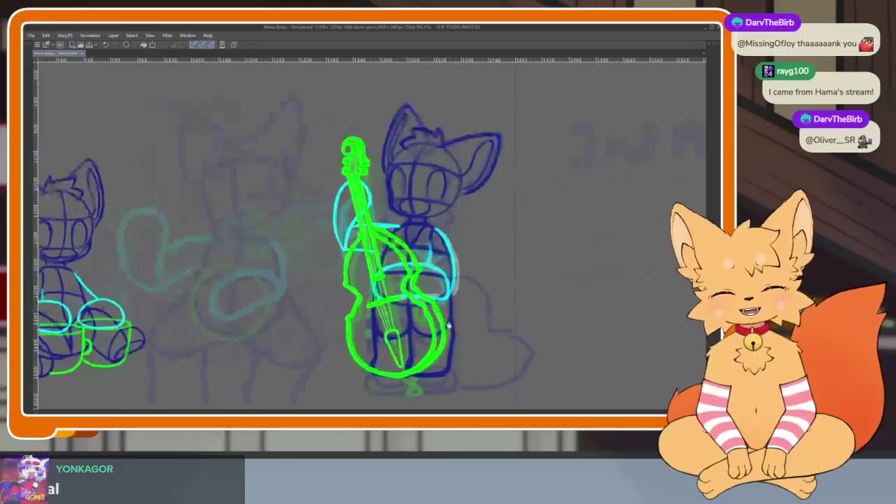
scroll(441, 319, up, 2)
scroll(441, 322, up, 1)
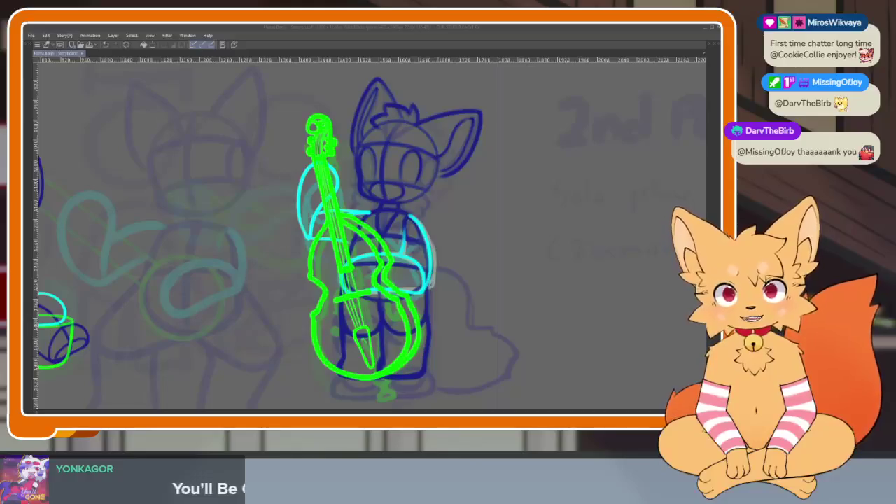
scroll(515, 301, down, 2)
scroll(518, 309, up, 1)
scroll(518, 309, down, 1)
- Restore the tool, layer and timeline panels and scroll the timeline toward earlier frames
key(Tab)
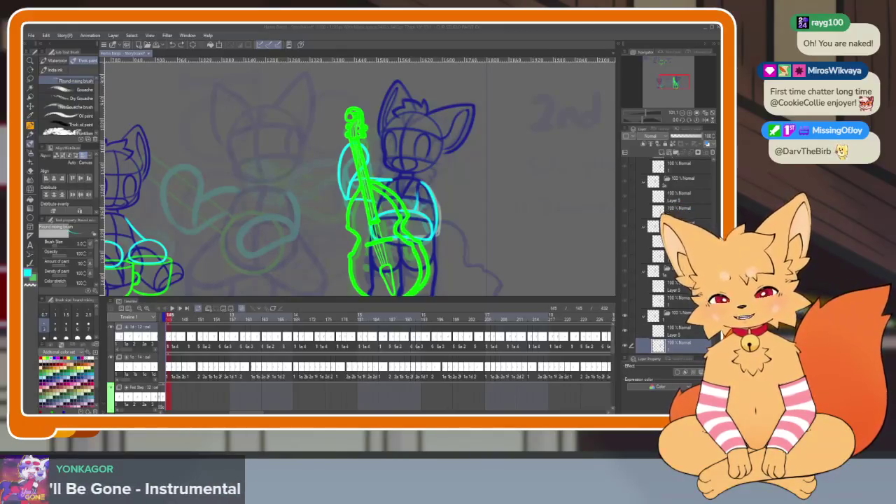
click(373, 29)
key(Tab)
scroll(404, 345, up, 1)
scroll(405, 344, up, 1)
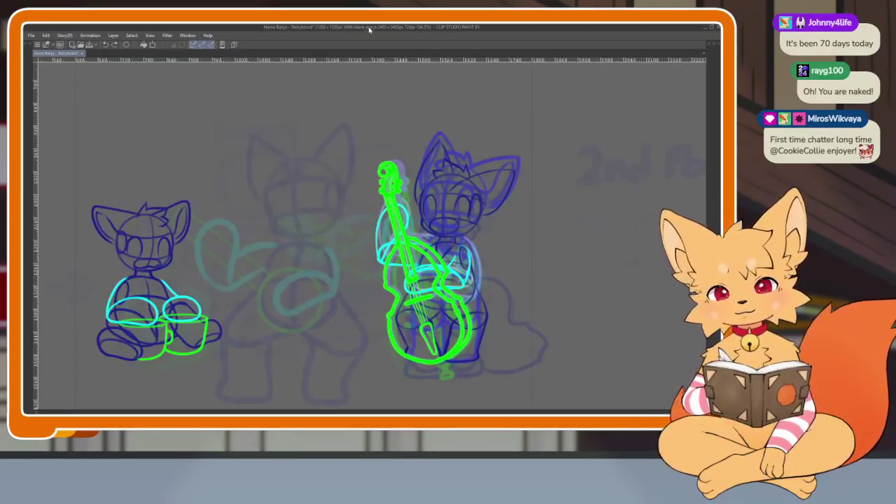
key(Tab)
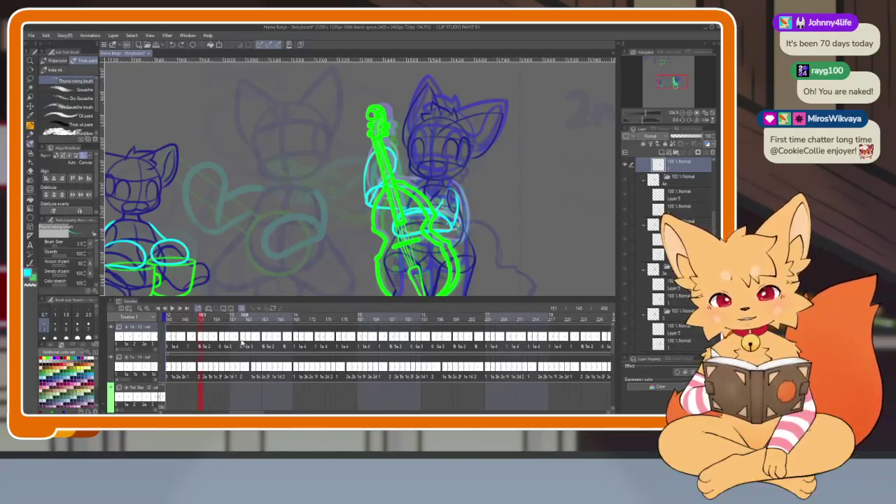
scroll(233, 344, left, 5)
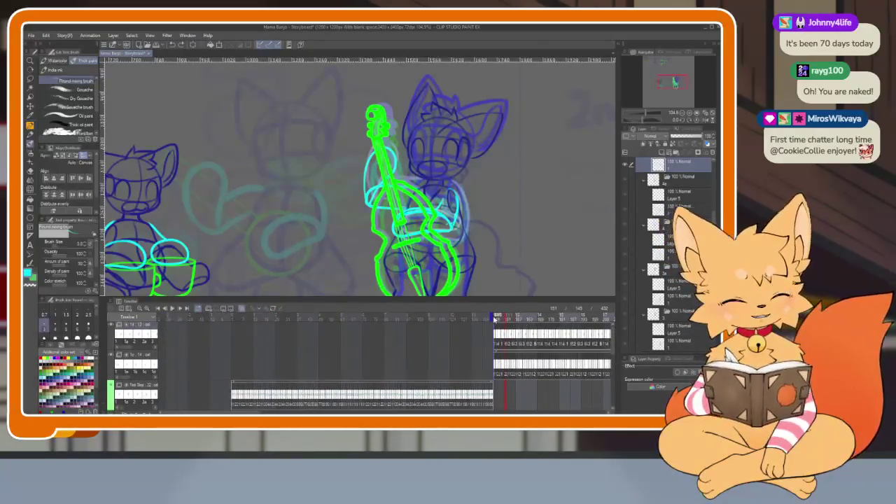
- Jump to the banjo-playing fox frame and view it full-window
click(234, 319)
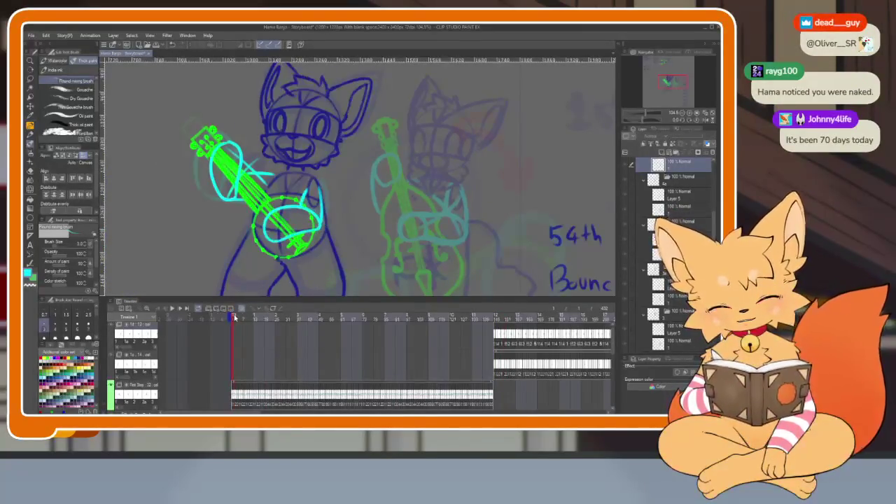
key(Tab)
scroll(413, 317, down, 2)
scroll(413, 317, down, 1)
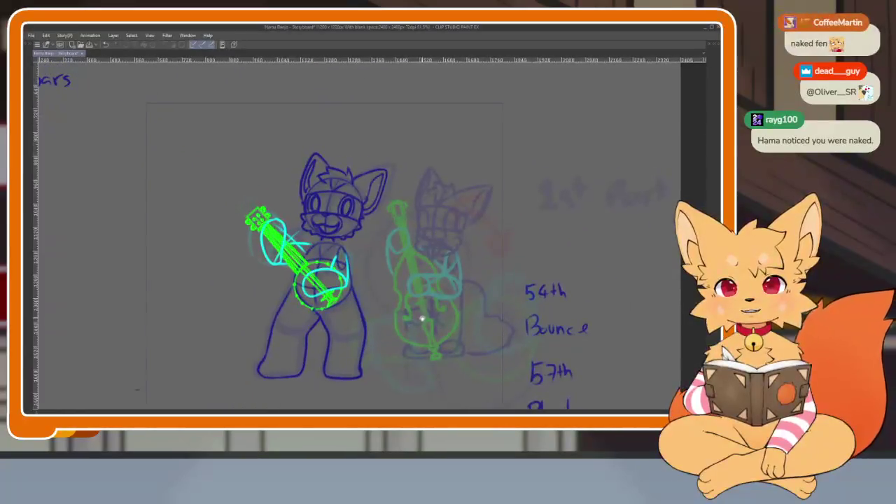
scroll(423, 316, up, 1)
scroll(420, 322, up, 1)
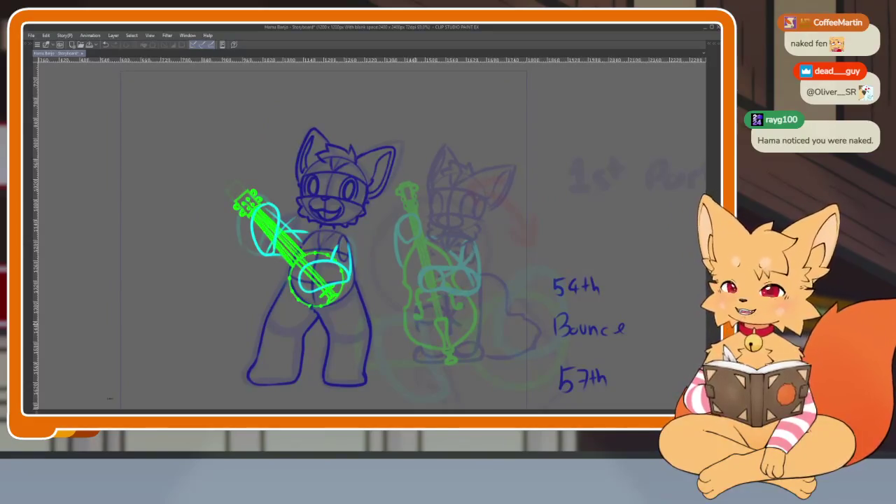
- Hide the bass-playing fox's layer so only the banjo player shows
key(Tab)
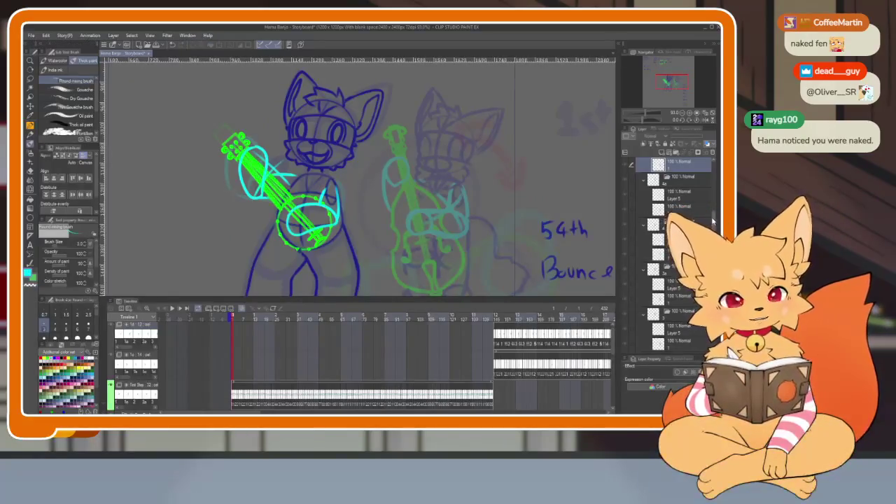
scroll(713, 222, down, 2)
scroll(713, 221, down, 2)
scroll(713, 221, down, 2)
scroll(713, 221, down, 2)
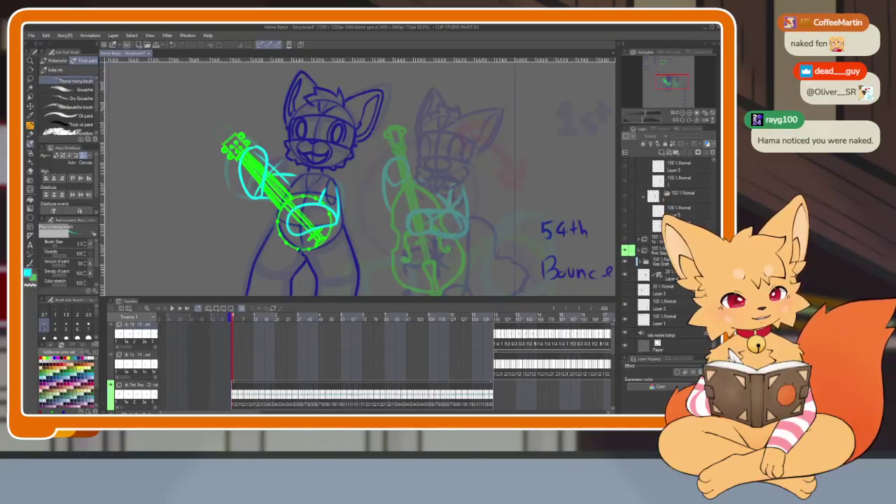
click(628, 278)
- Inspect the banjo fox frame full-window, then start animation playback
key(Tab)
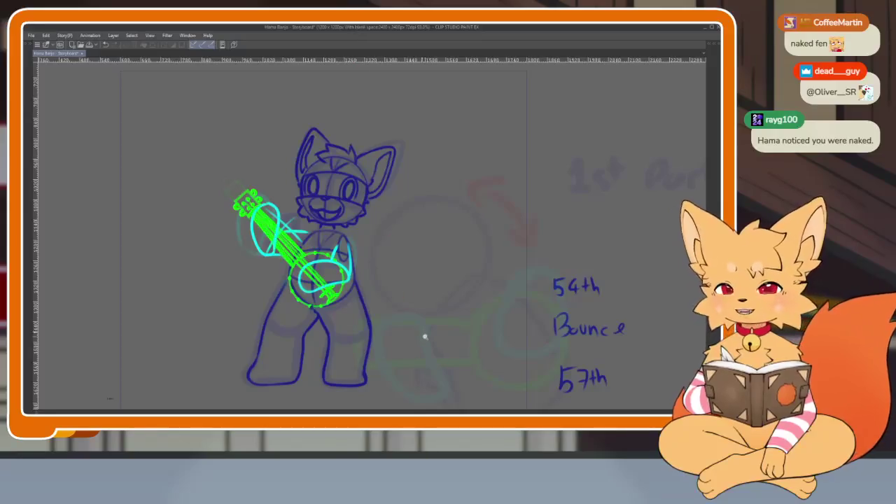
scroll(422, 330, down, 1)
scroll(421, 329, down, 2)
scroll(420, 325, up, 2)
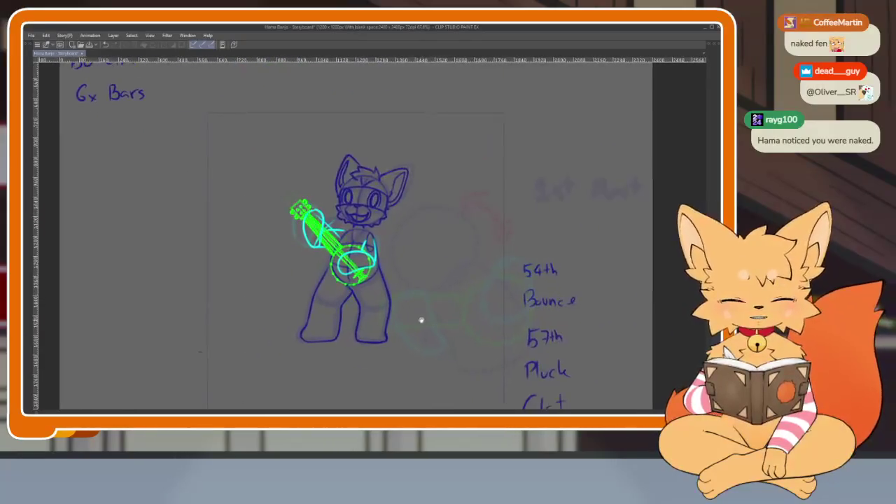
scroll(421, 322, up, 1)
scroll(421, 316, up, 1)
scroll(422, 312, up, 1)
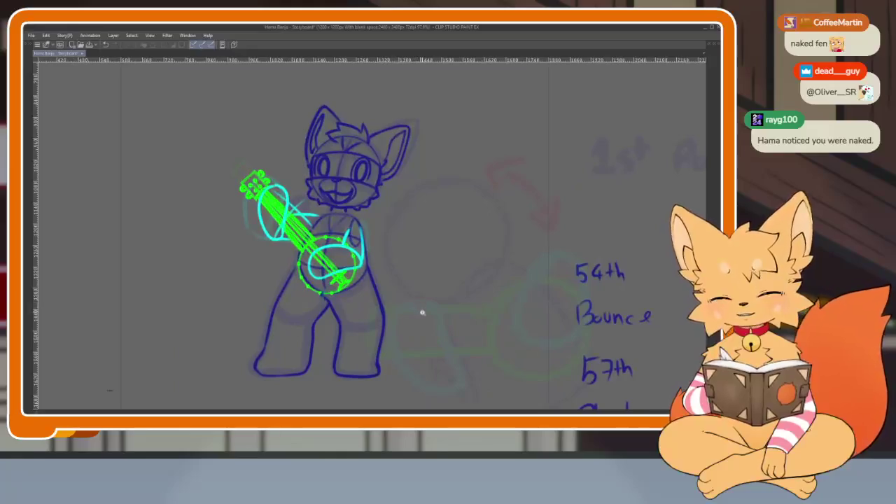
scroll(422, 312, down, 1)
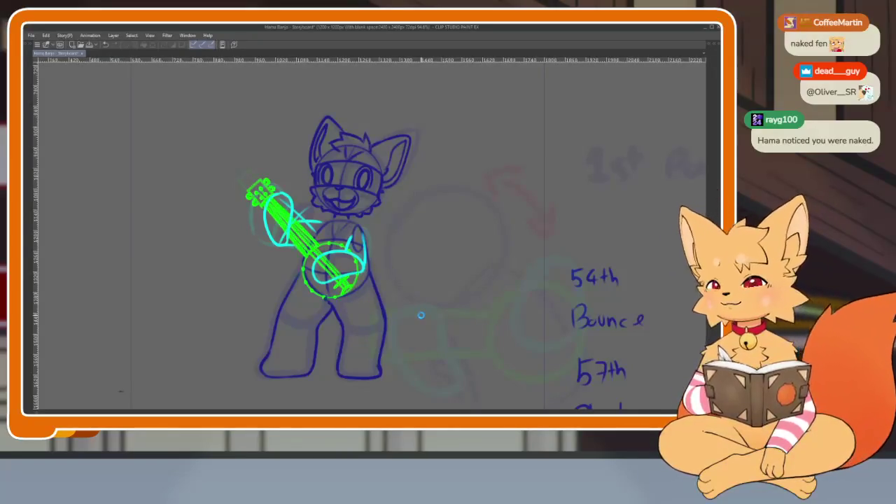
key(space)
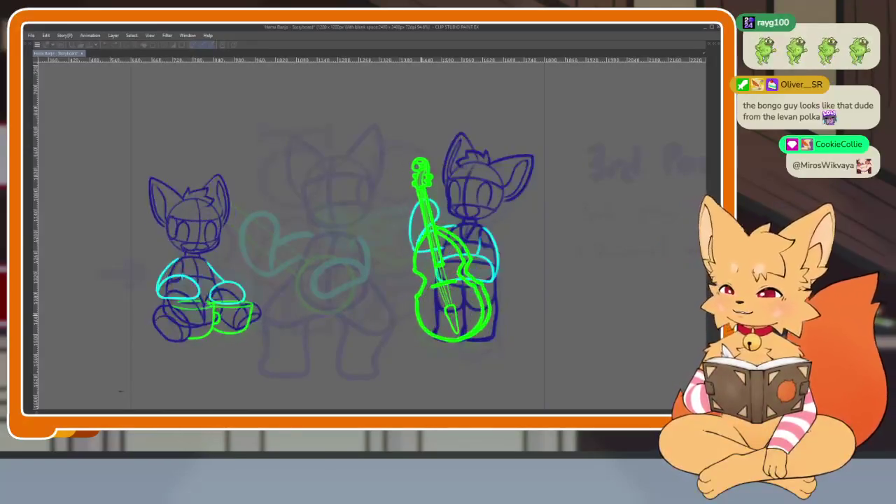
- Stop playback on the frame showing the bongo and bass players
key(Return)
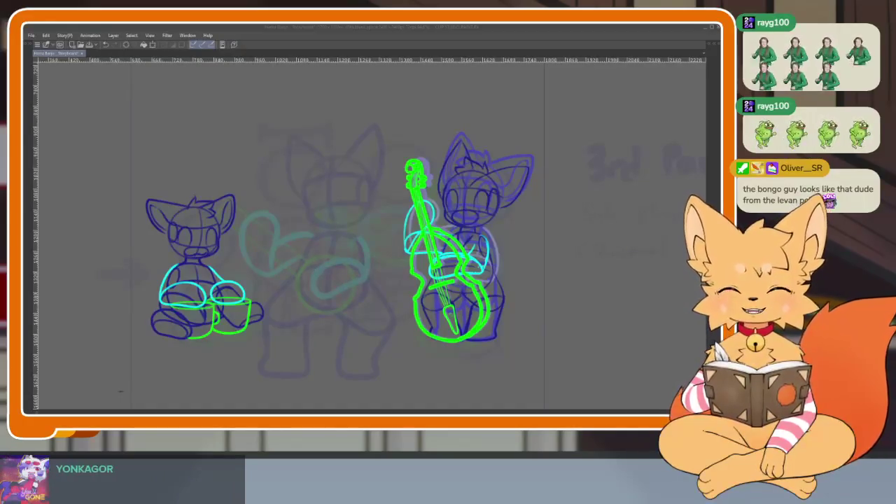
- Show the panels, then pan and zoom the timeline to frames 143–176
scroll(467, 290, up, 3)
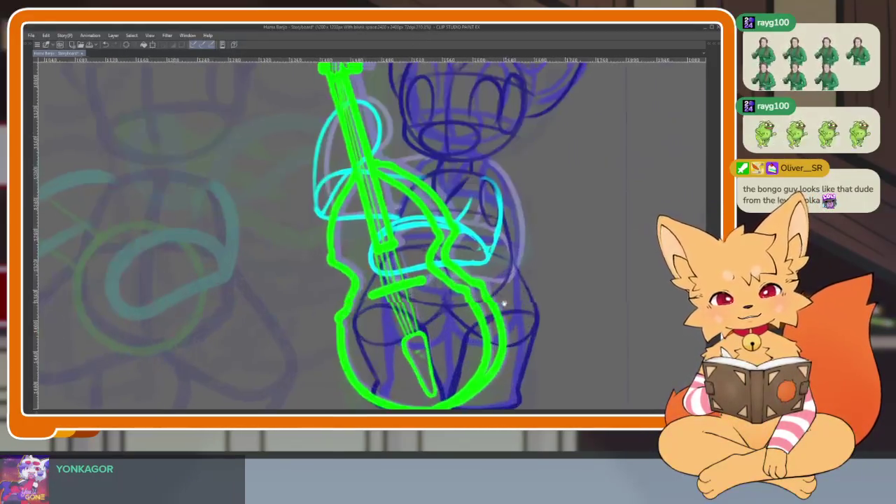
scroll(467, 290, down, 1)
key(Tab)
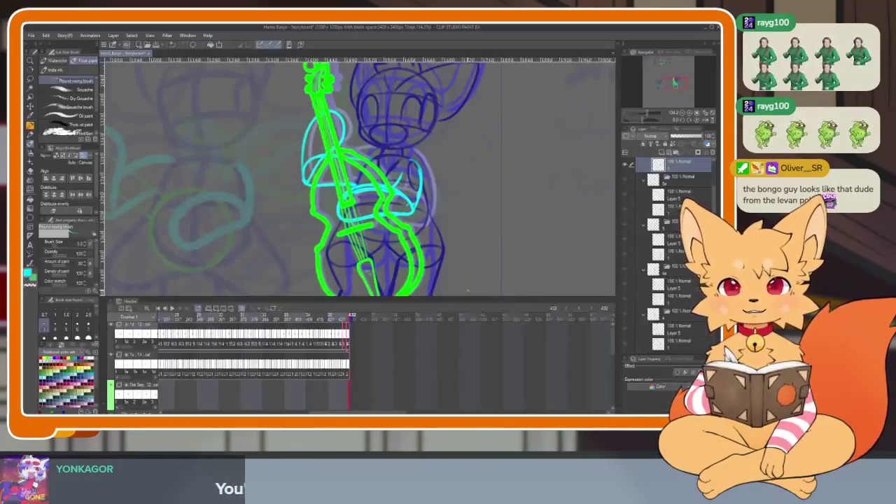
mouse_move(346, 344)
mouse_down()
mouse_move(453, 355)
mouse_move(438, 365)
mouse_up()
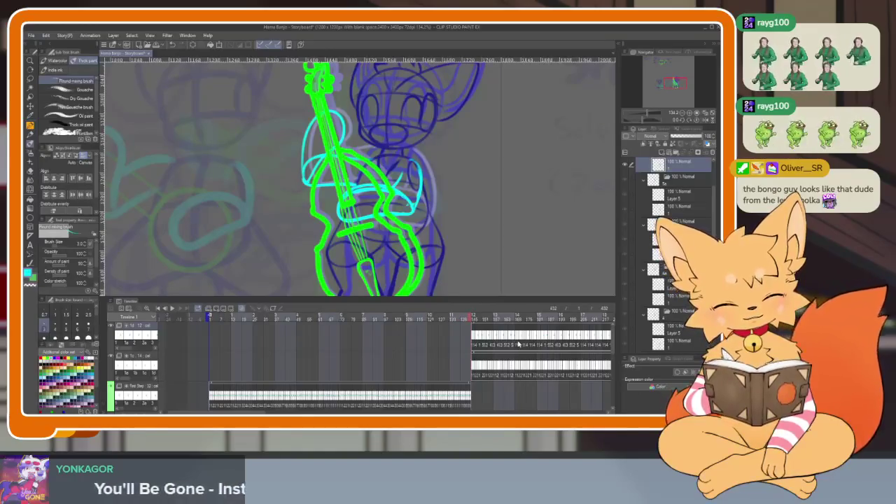
scroll(364, 372, up, 5)
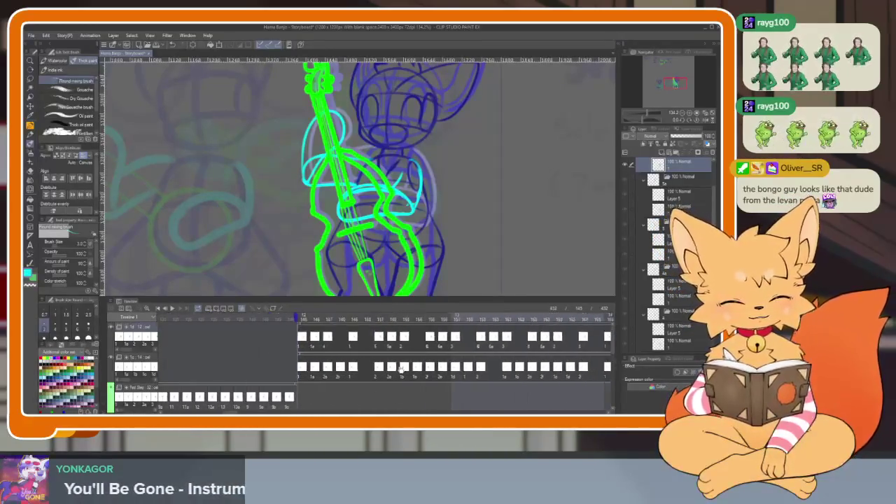
- Go to frame 145 and zoom in full-window on the bass player's arms and bass
click(200, 316)
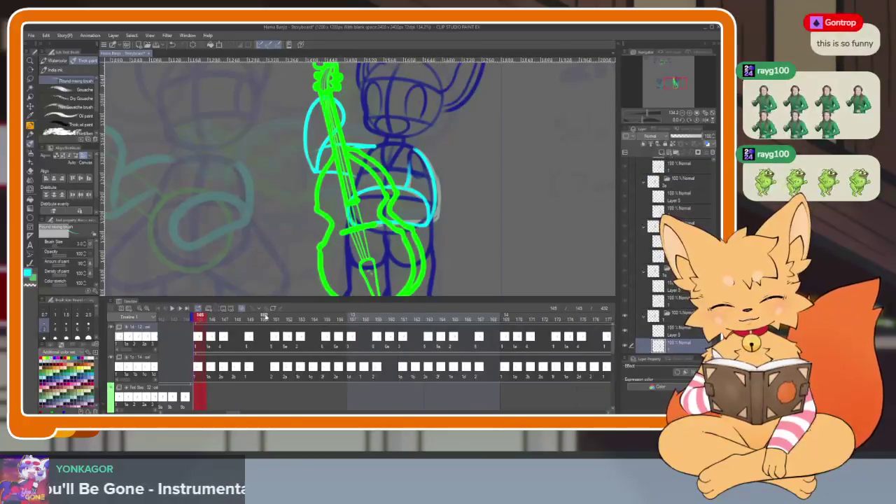
key(Tab)
scroll(396, 341, up, 2)
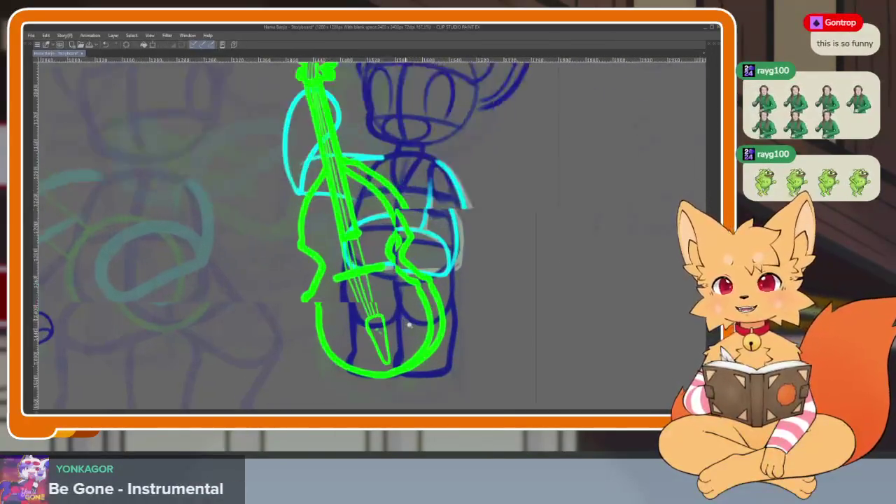
scroll(396, 341, up, 2)
scroll(403, 330, up, 2)
scroll(413, 320, up, 1)
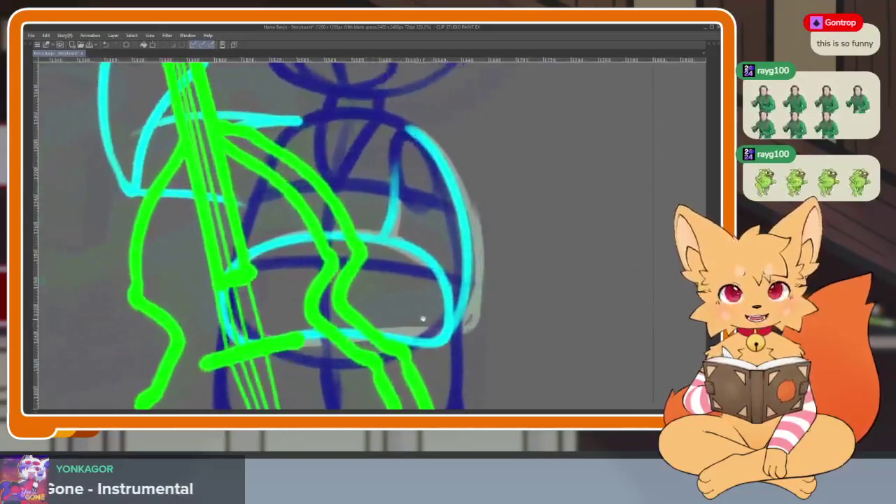
scroll(413, 320, down, 2)
key(Tab)
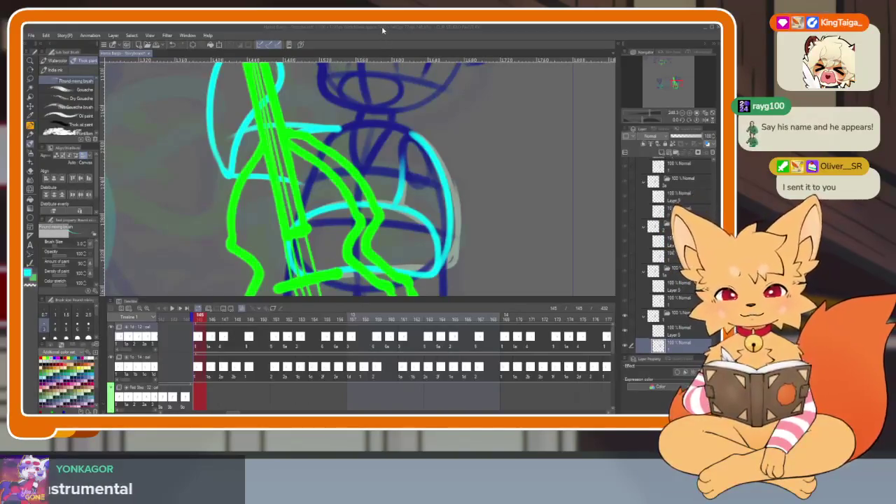
key(Tab)
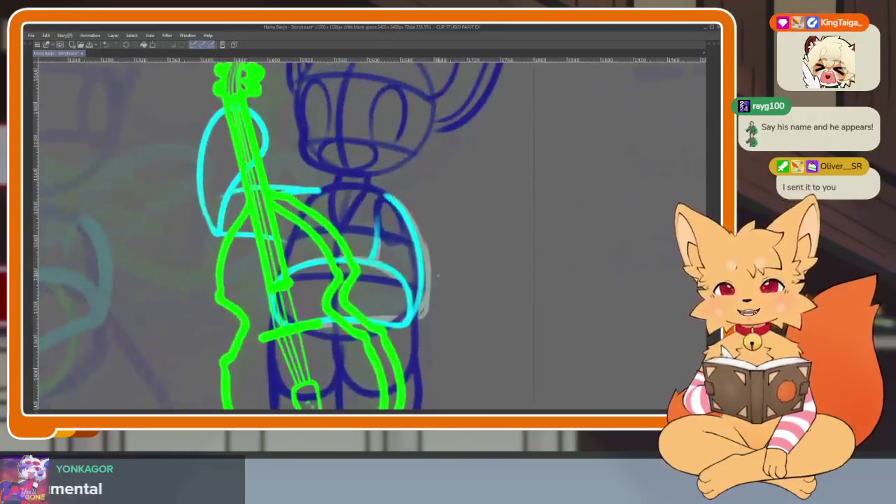
scroll(364, 235, up, 1)
scroll(437, 296, up, 1)
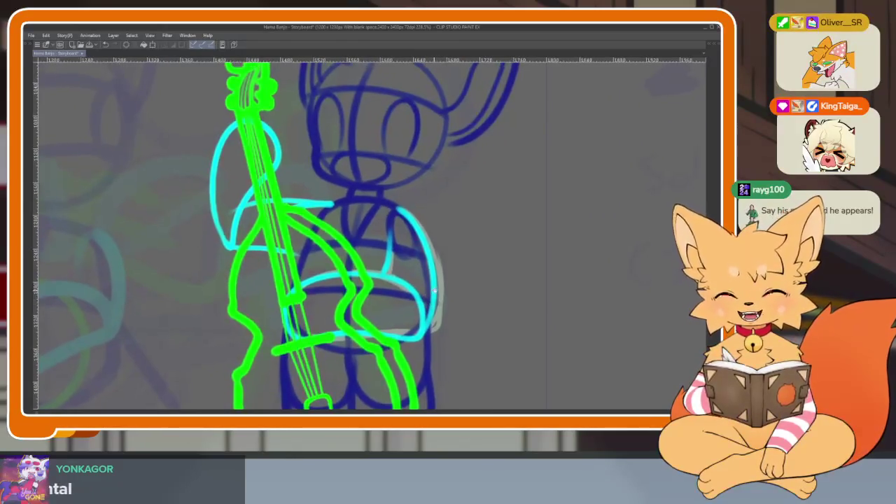
scroll(390, 341, up, 1)
scroll(389, 340, up, 2)
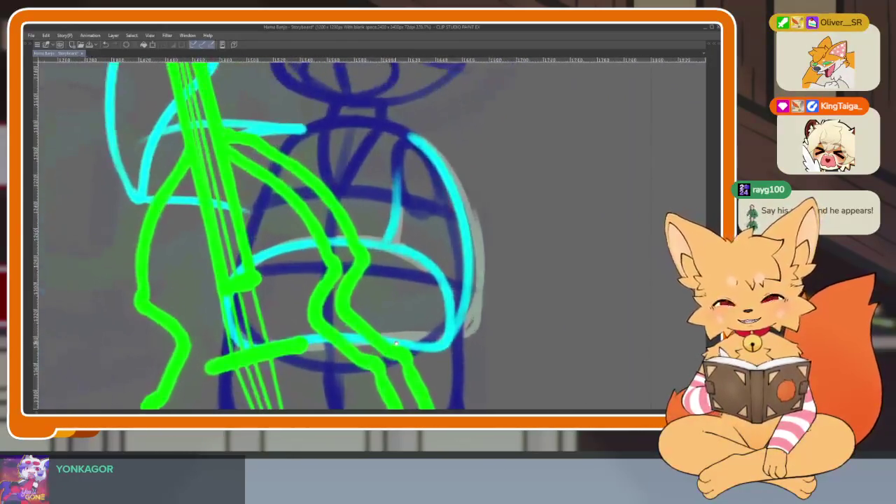
key(Tab)
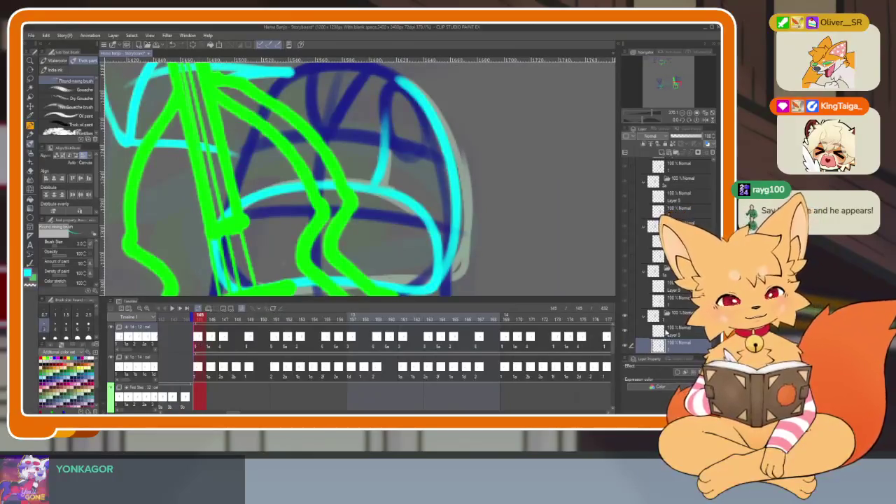
key(Return)
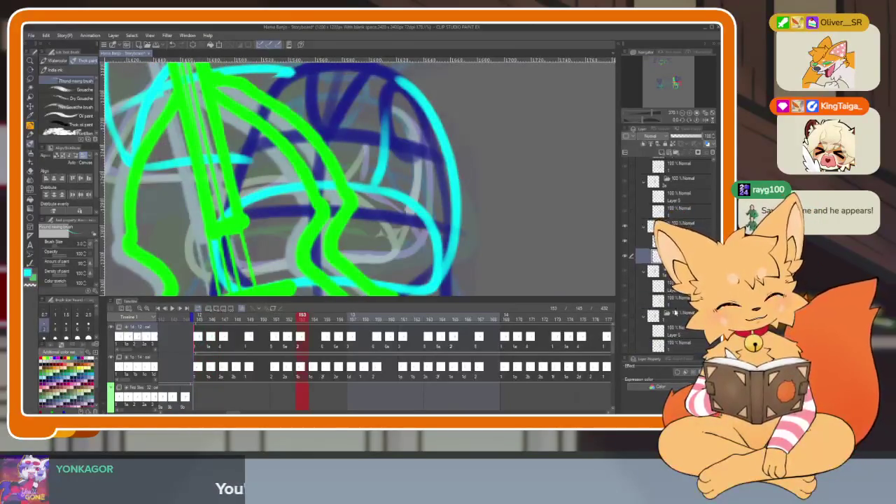
click(677, 299)
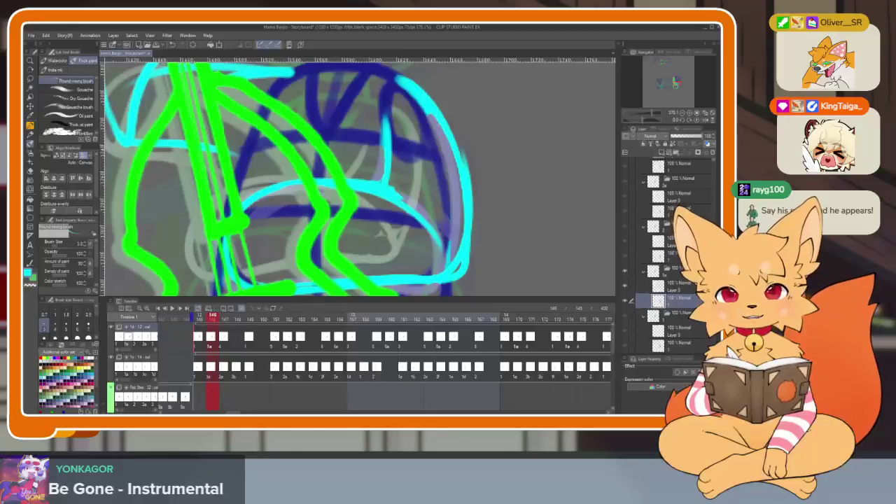
click(682, 345)
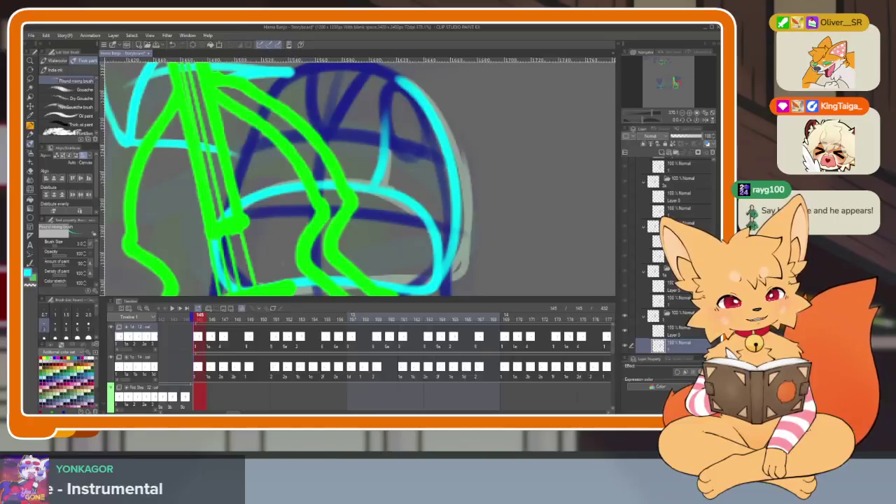
click(679, 219)
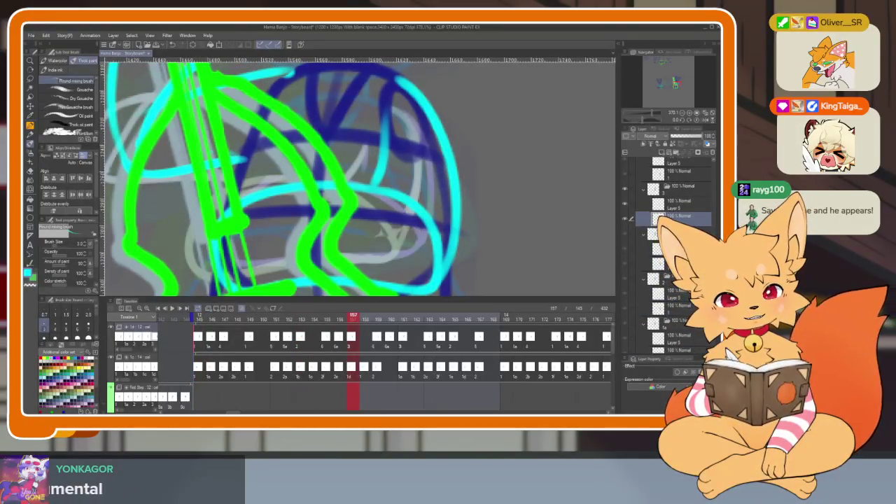
click(665, 315)
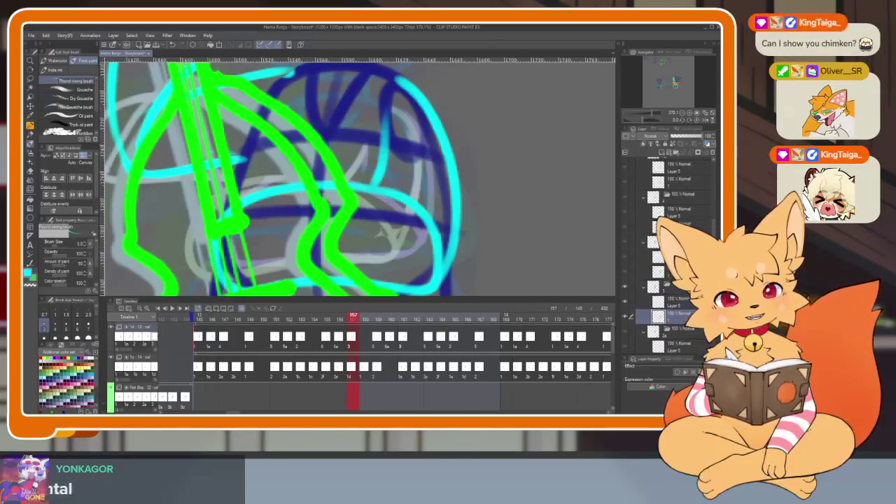
click(665, 235)
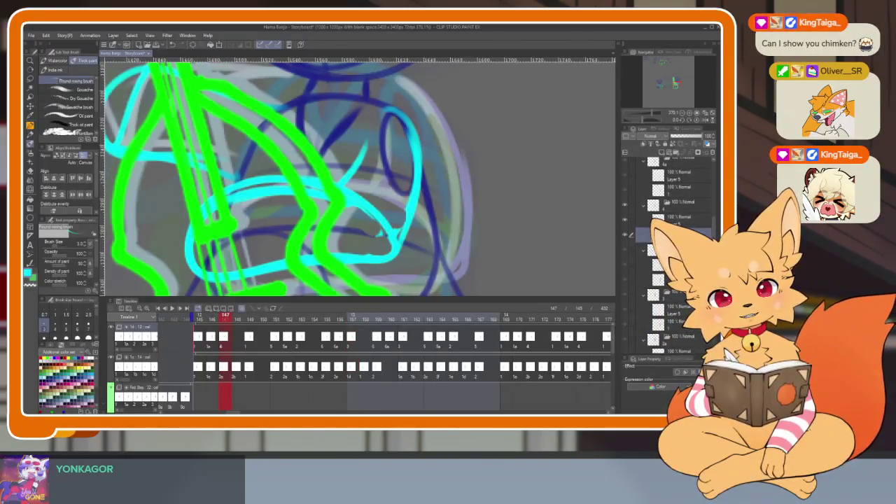
key(Tab)
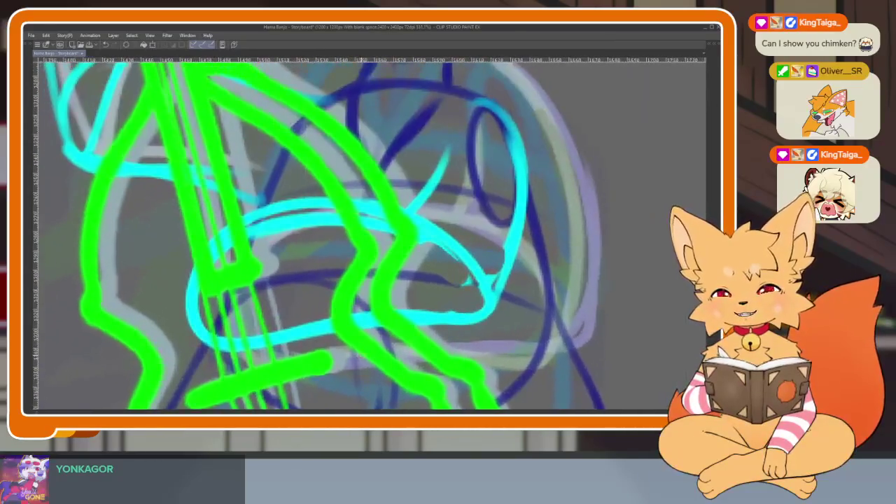
key(Tab)
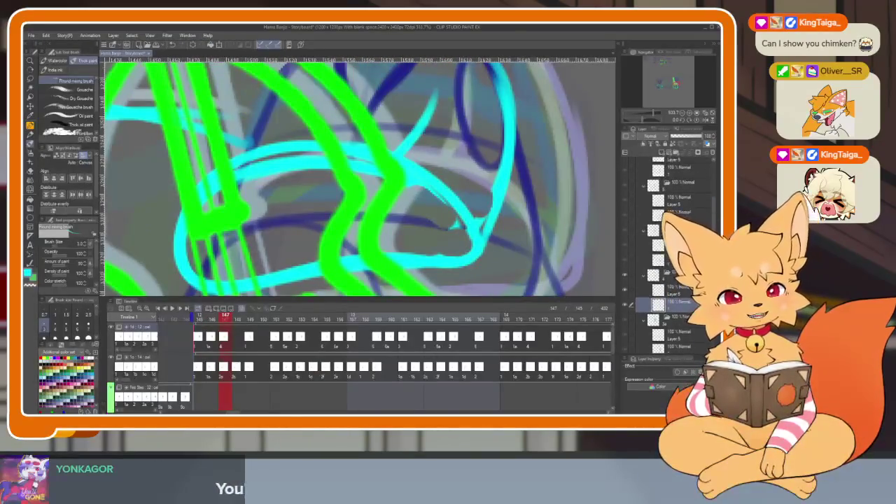
click(687, 215)
click(683, 203)
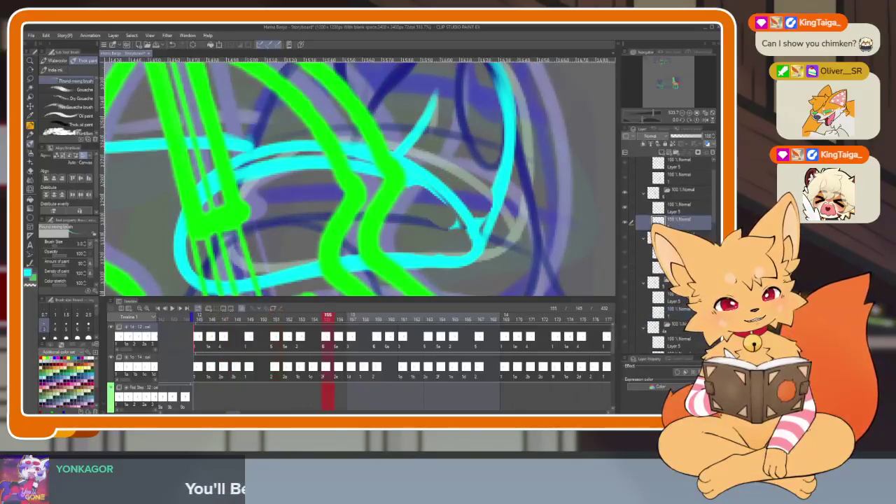
click(676, 233)
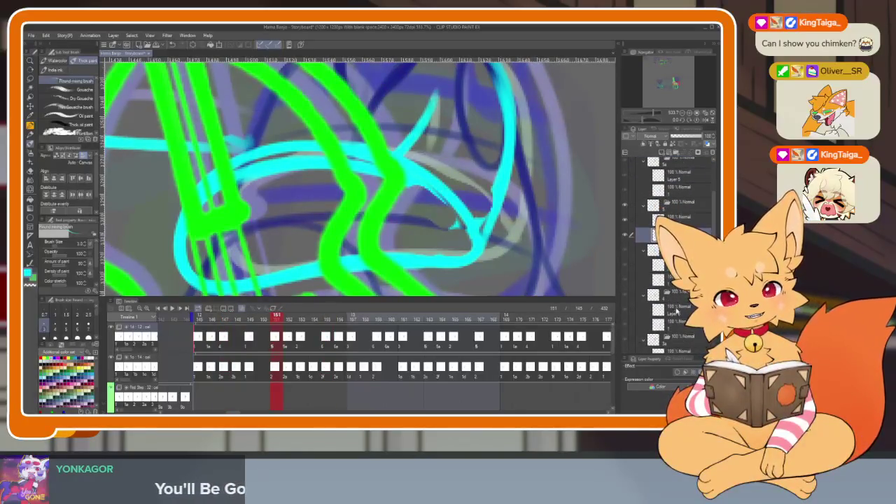
key(Tab)
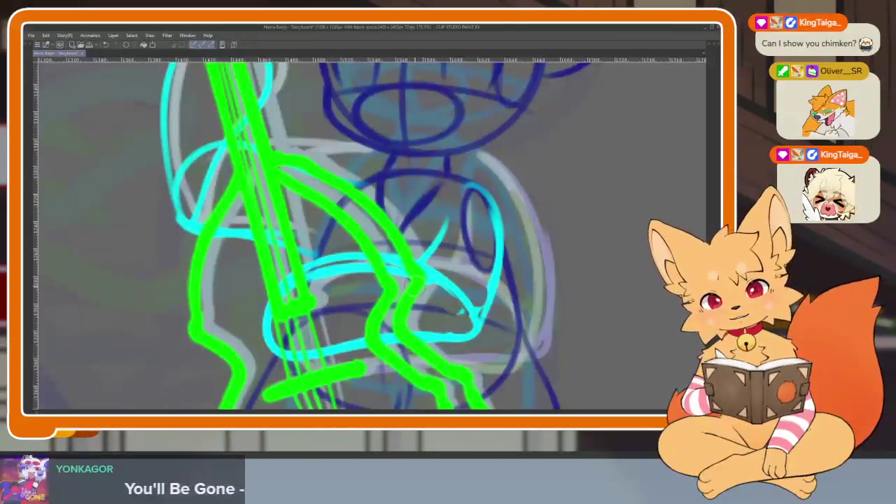
- Erase the cyan loops across the bass player's body, lower loop and right side
drag(269, 325, 360, 265)
mouse_move(266, 326)
mouse_down()
mouse_move(304, 354)
mouse_move(420, 322)
mouse_up()
mouse_move(358, 329)
mouse_down()
mouse_move(399, 262)
mouse_move(448, 222)
mouse_move(459, 308)
mouse_move(437, 335)
mouse_up()
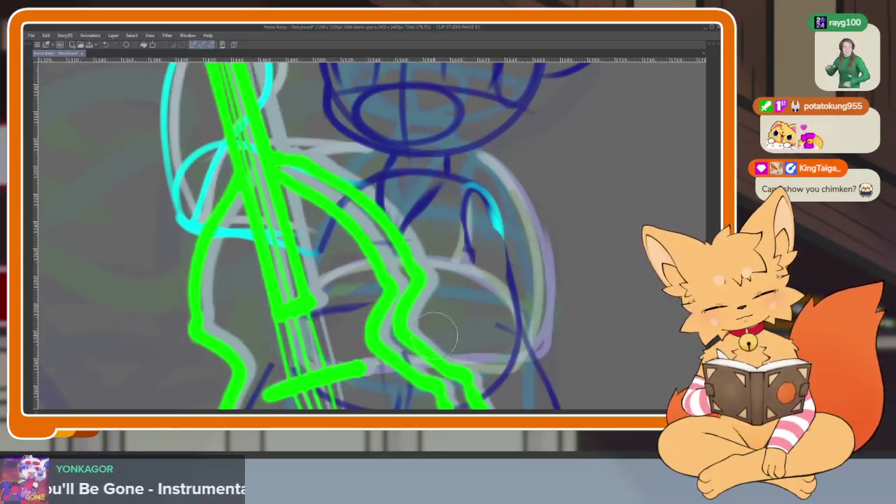
scroll(474, 306, down, 3)
scroll(476, 308, up, 4)
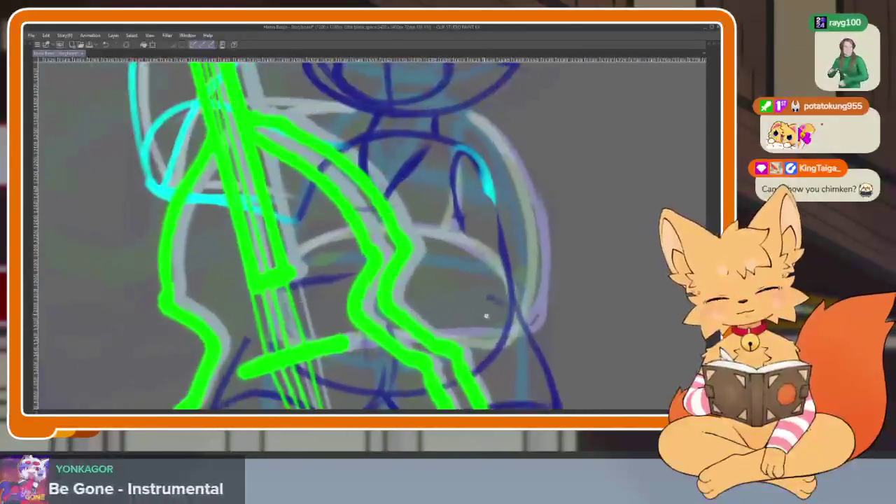
- Switch to another frame and flip between neighbouring frames to compare the arms
key(Tab)
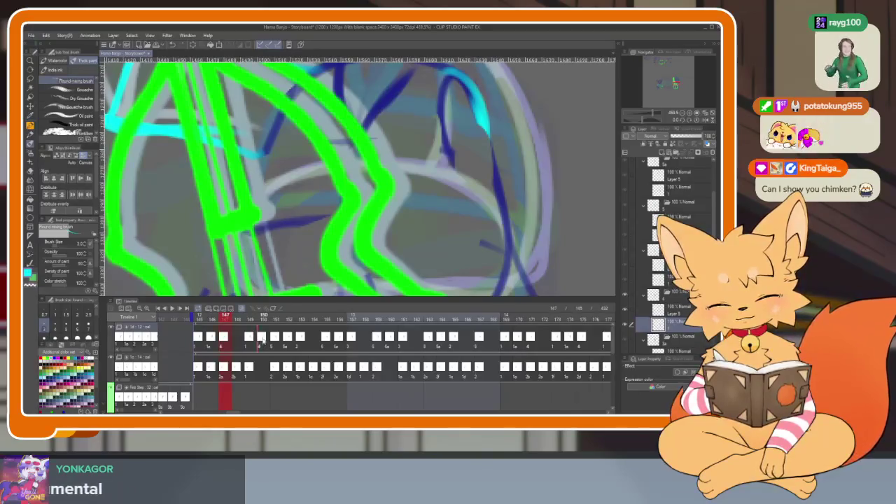
click(260, 338)
key(Tab)
scroll(450, 314, down, 2)
scroll(450, 314, up, 2)
scroll(449, 314, up, 2)
key(Right)
key(Left)
key(Right)
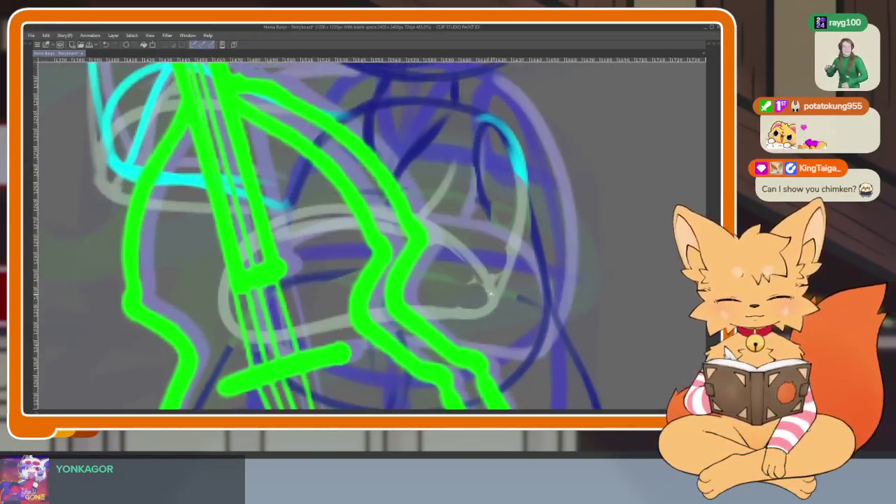
key(Right)
key(Left)
key(Left)
- Pan and zoom over to another part of the bass player drawing
scroll(518, 267, up, 1)
drag(518, 267, 509, 270)
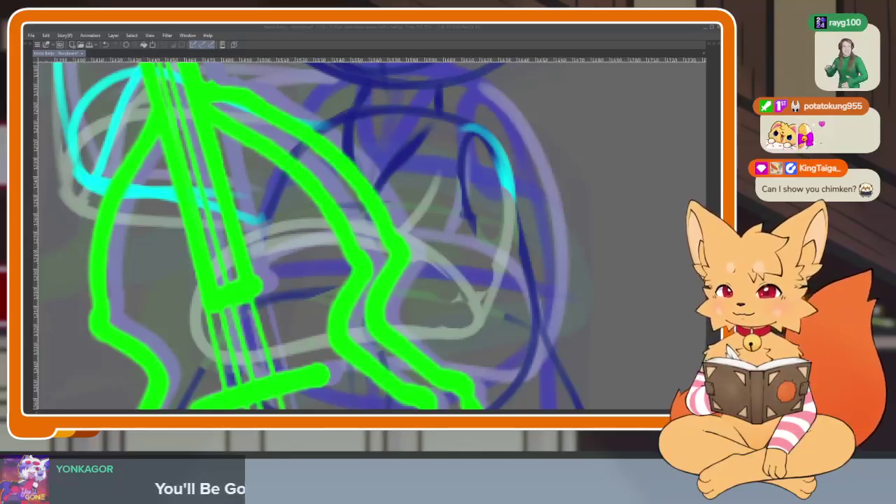
mouse_move(568, 254)
mouse_down()
mouse_move(499, 324)
mouse_move(255, 236)
mouse_move(221, 353)
mouse_move(364, 358)
mouse_move(511, 347)
mouse_move(529, 290)
mouse_up()
scroll(532, 315, down, 1)
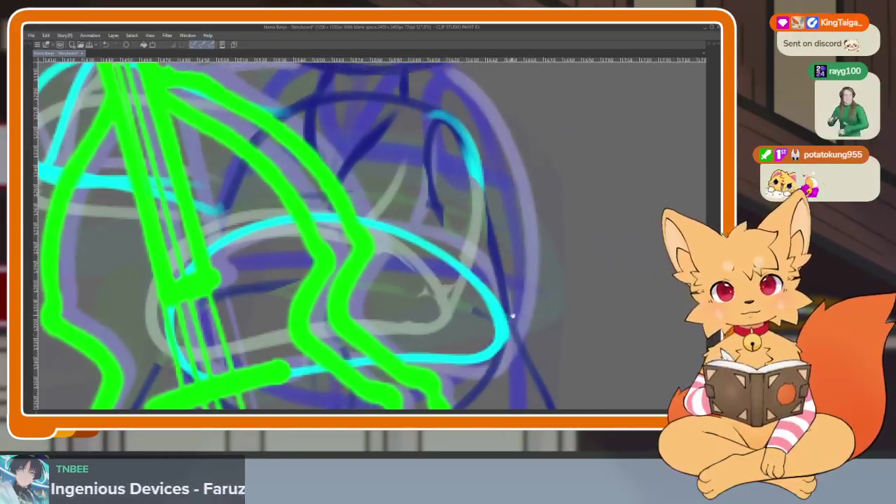
scroll(533, 314, down, 1)
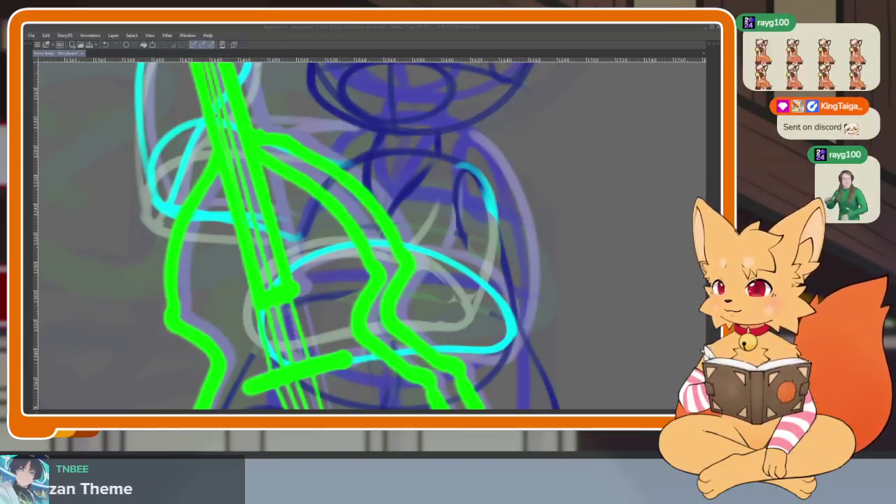
- Draw a short cyan curve on the bass player's body
drag(563, 266, 590, 257)
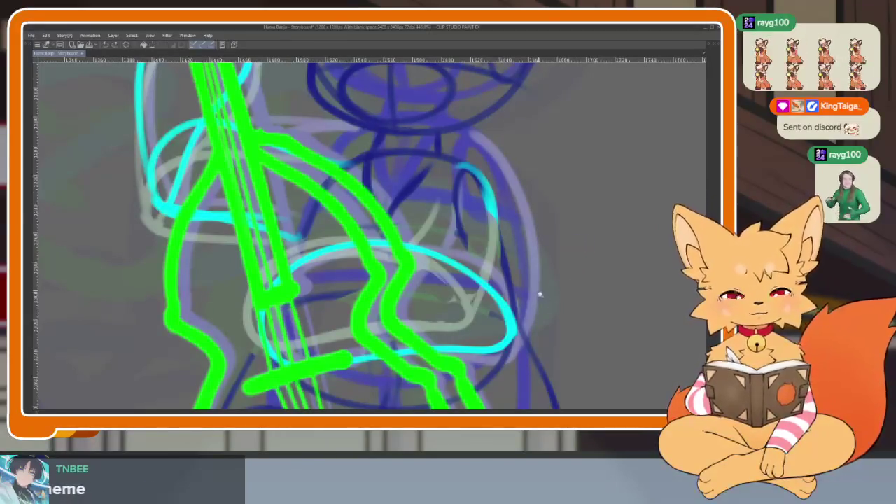
scroll(539, 292, up, 2)
scroll(528, 301, up, 2)
scroll(526, 303, up, 2)
scroll(525, 302, up, 2)
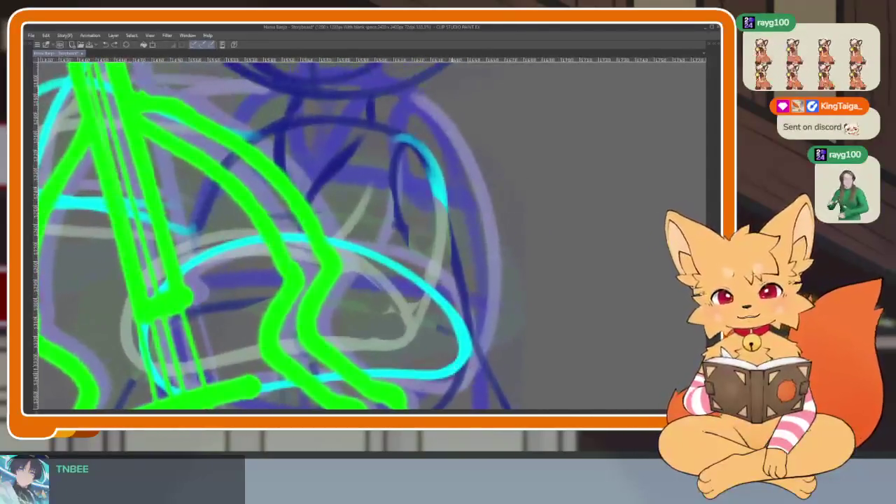
- Draw a cyan line down the body's right side, redoing the first attempt
drag(468, 347, 411, 138)
key(ctrl+z)
drag(447, 196, 473, 358)
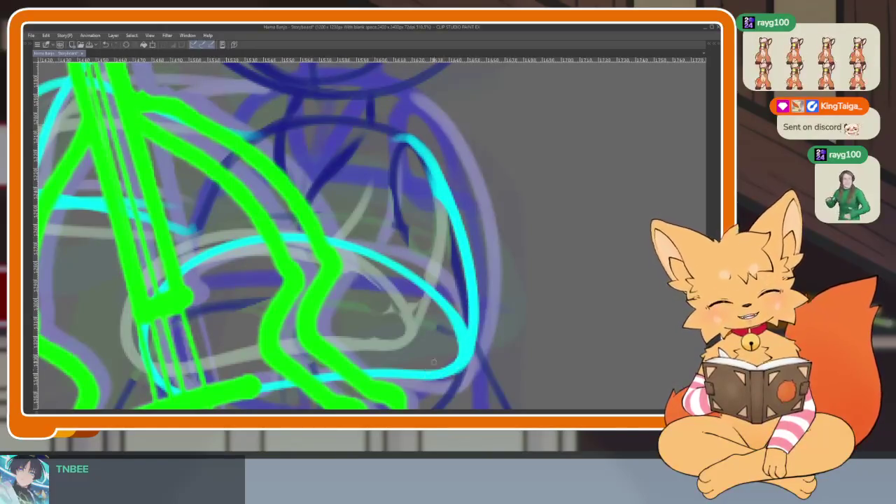
scroll(462, 350, down, 2)
scroll(449, 338, down, 2)
scroll(448, 338, up, 2)
scroll(444, 340, up, 1)
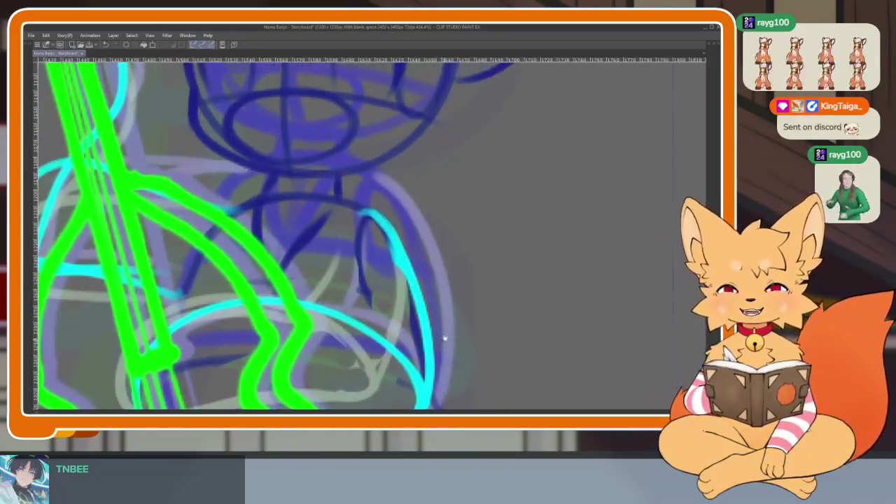
scroll(386, 352, up, 2)
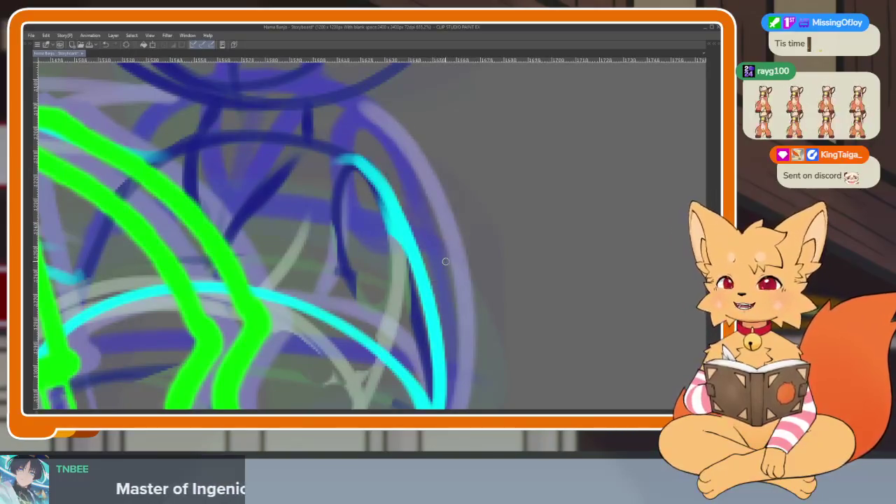
- Add a cyan stroke inside the body's right side and zoom out to check
scroll(420, 287, up, 1)
scroll(392, 308, up, 1)
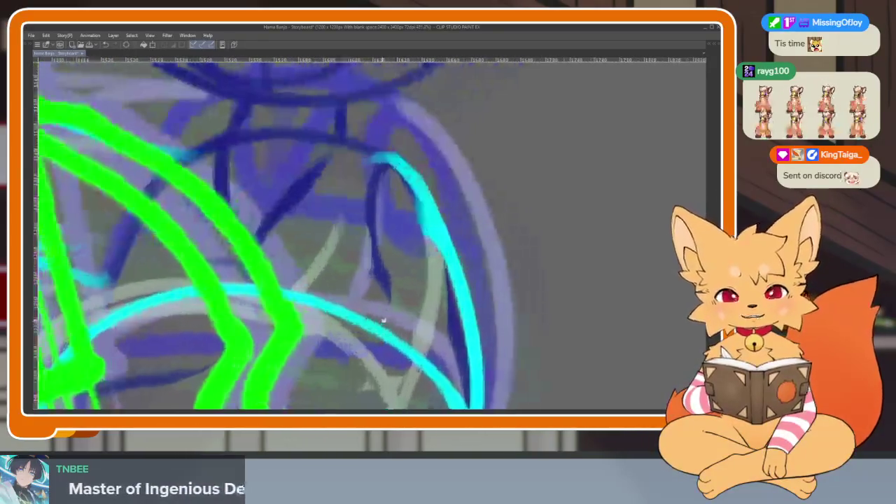
scroll(379, 320, down, 5)
scroll(432, 283, up, 5)
scroll(432, 284, up, 1)
drag(415, 219, 386, 300)
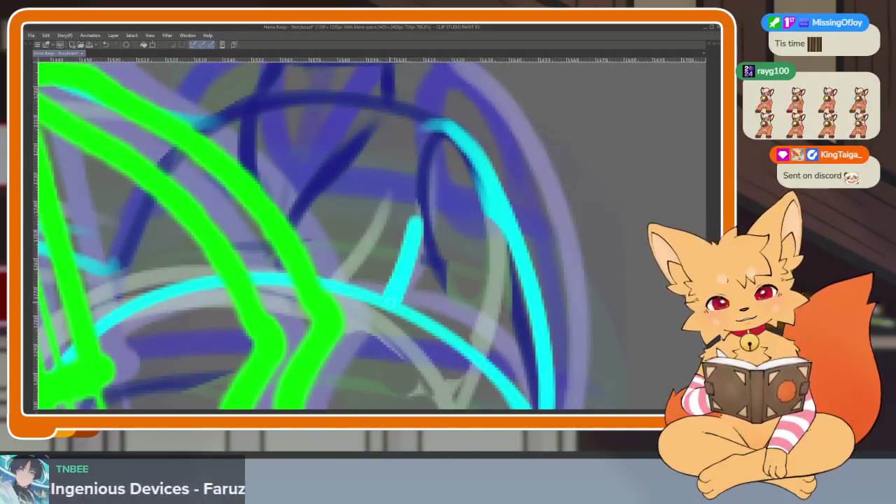
scroll(390, 301, down, 5)
scroll(490, 300, up, 2)
scroll(501, 291, up, 1)
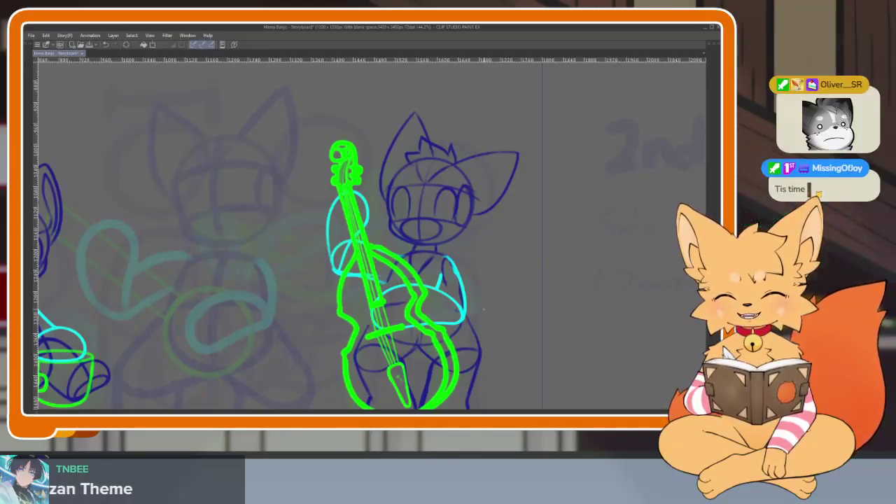
- Zoom around the bass player drawing and bring back the tool, layer and timeline panels
scroll(485, 305, up, 5)
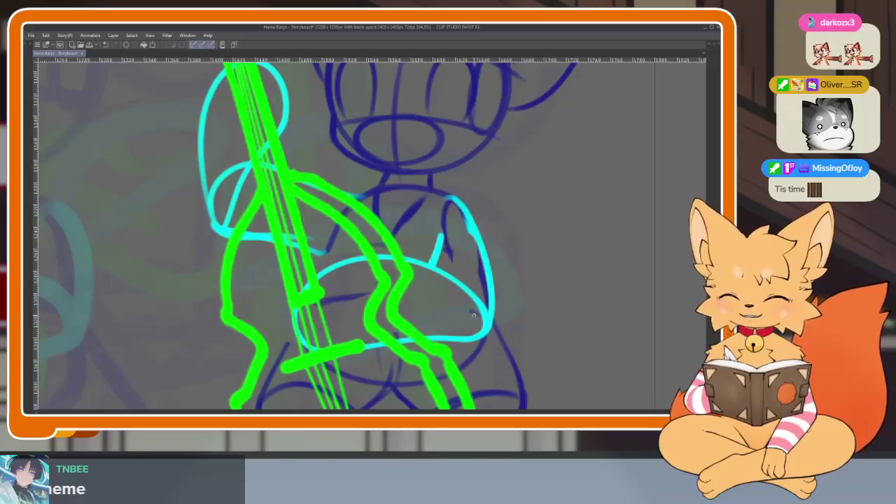
scroll(474, 315, down, 5)
scroll(494, 283, up, 3)
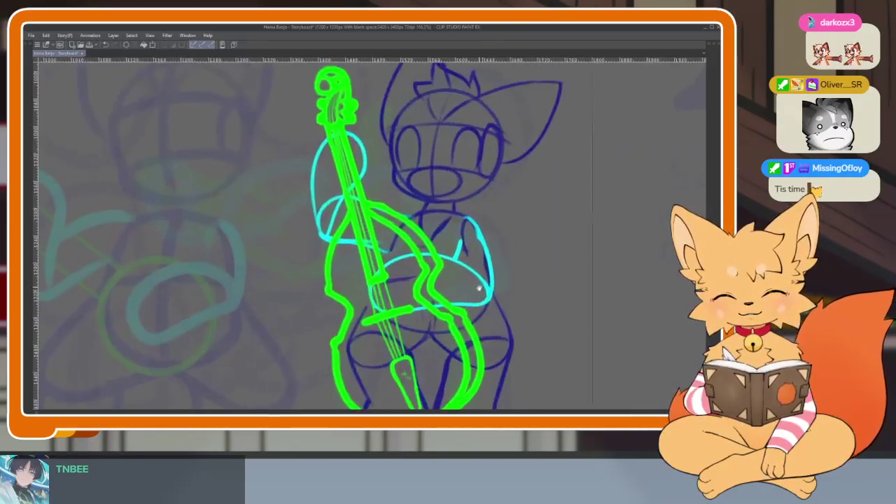
key(Tab)
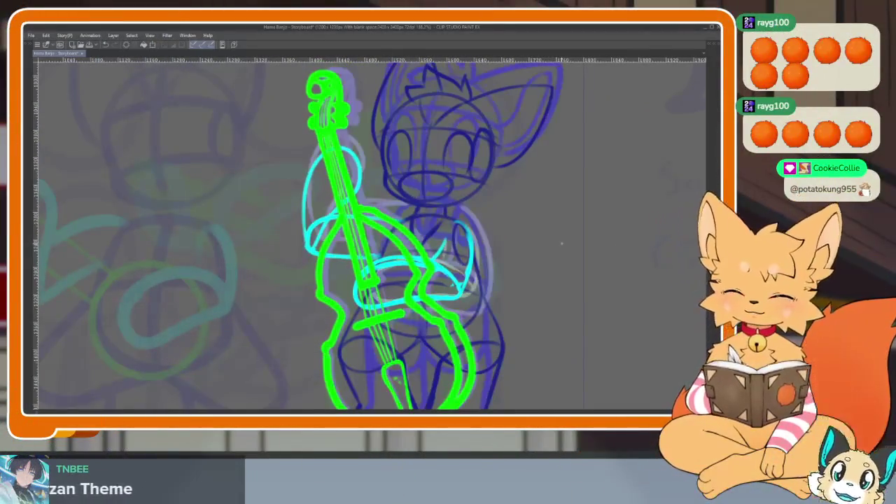
scroll(420, 294, up, 2)
- Zoom in on the fox's belly with the panels hidden
scroll(395, 303, up, 3)
key(Tab)
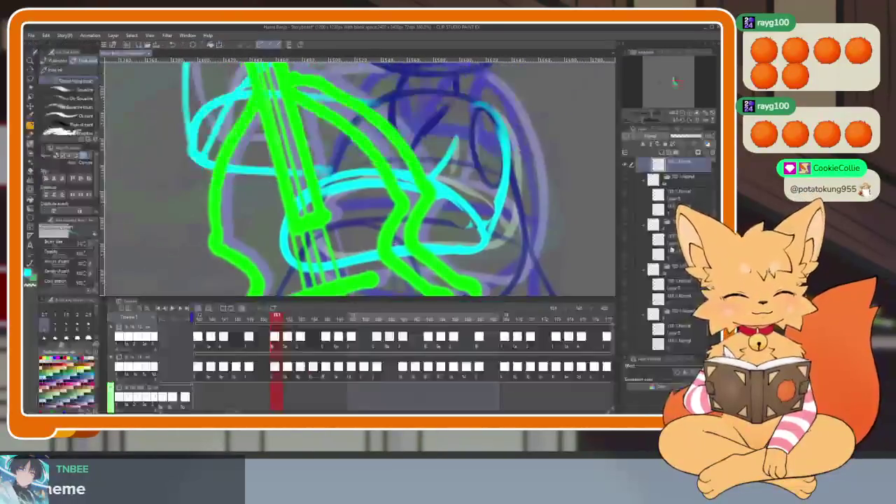
key(Tab)
scroll(381, 319, up, 1)
scroll(371, 336, up, 2)
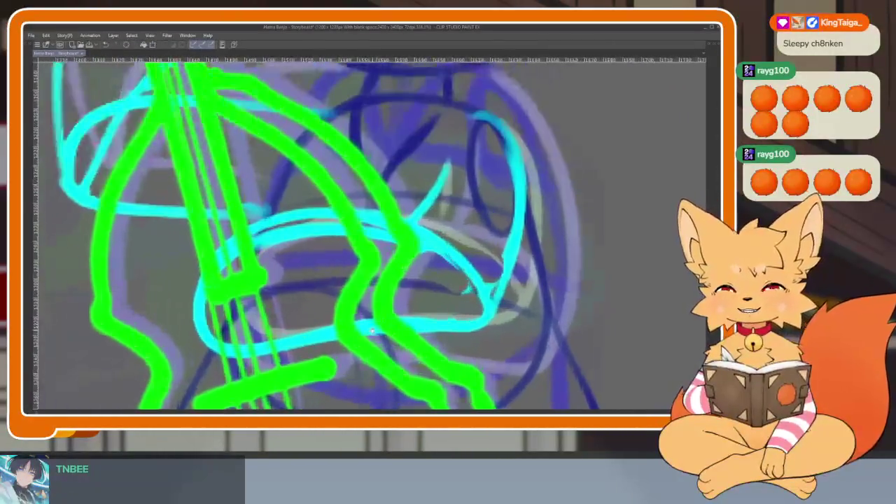
scroll(372, 336, up, 2)
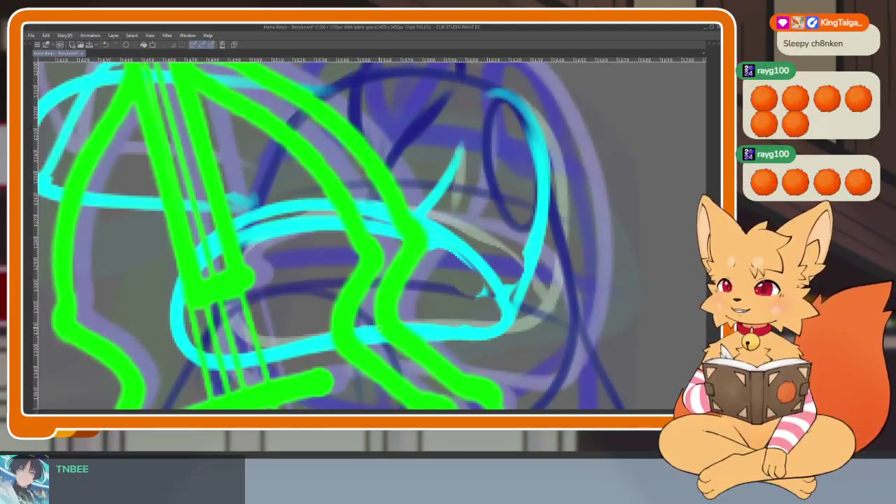
scroll(562, 259, up, 1)
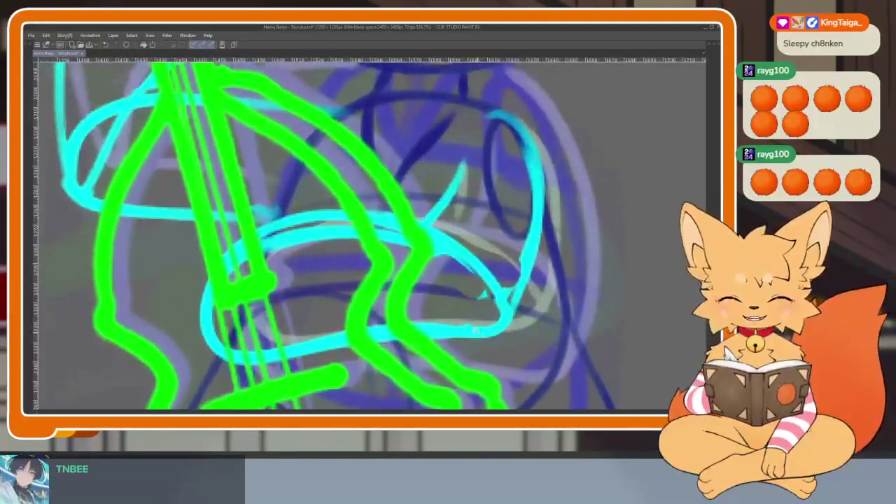
scroll(468, 301, up, 1)
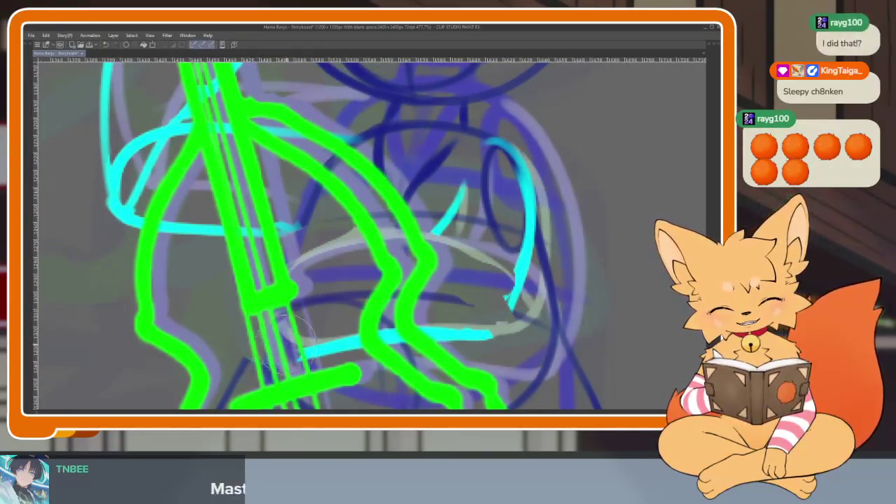
- Erase the lower part of the right cyan arm curve across the belly
drag(518, 270, 518, 178)
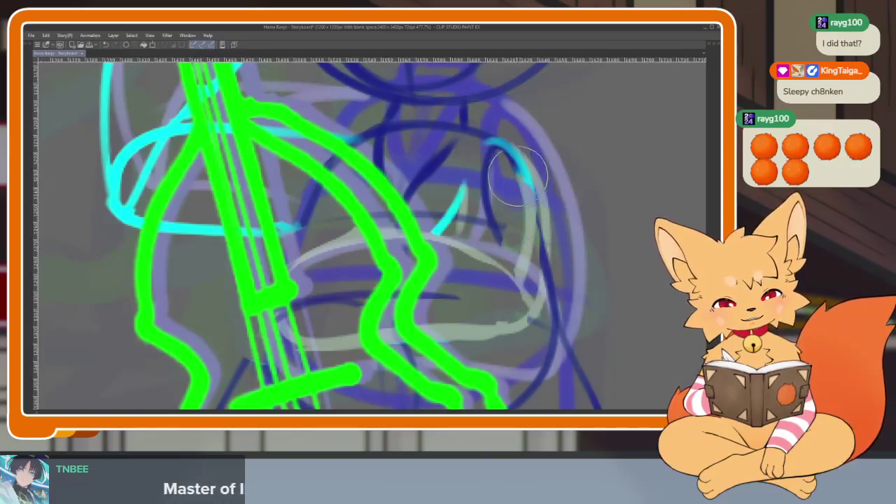
scroll(448, 259, up, 2)
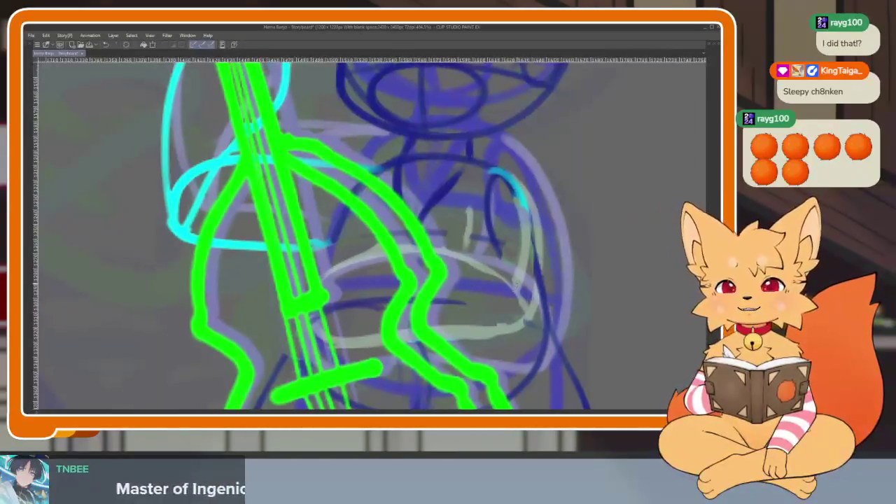
scroll(475, 292, down, 2)
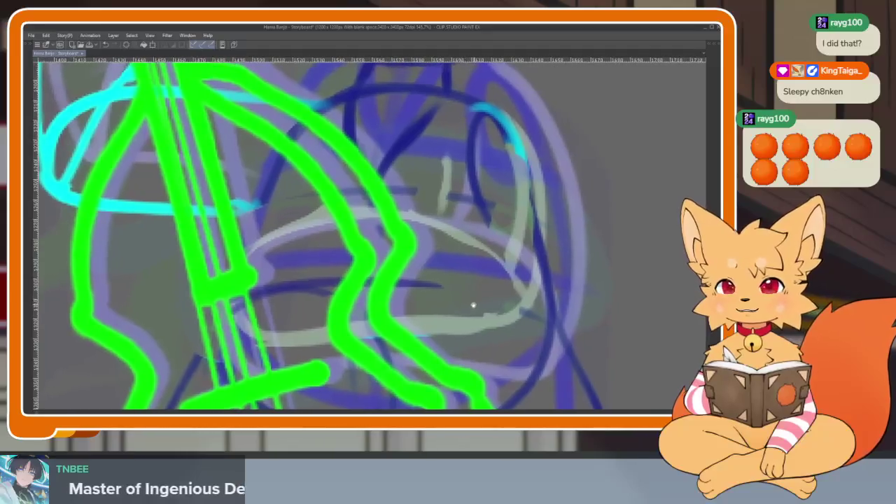
scroll(493, 298, down, 1)
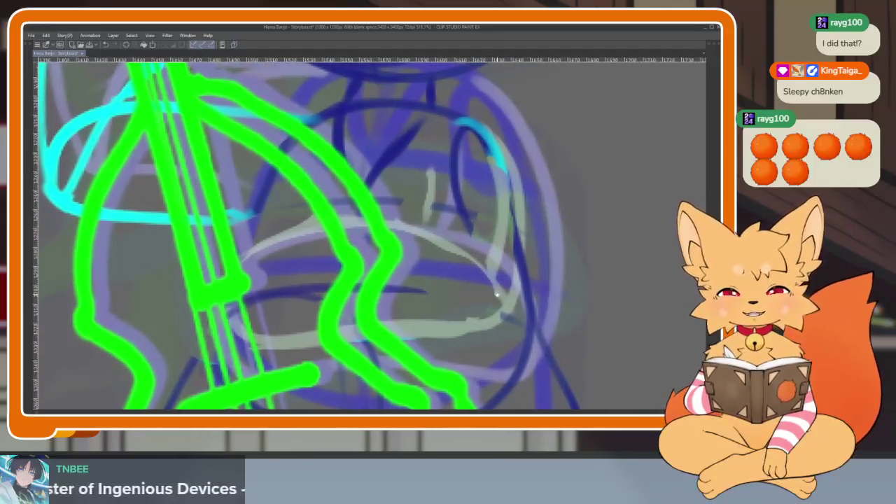
scroll(497, 283, down, 1)
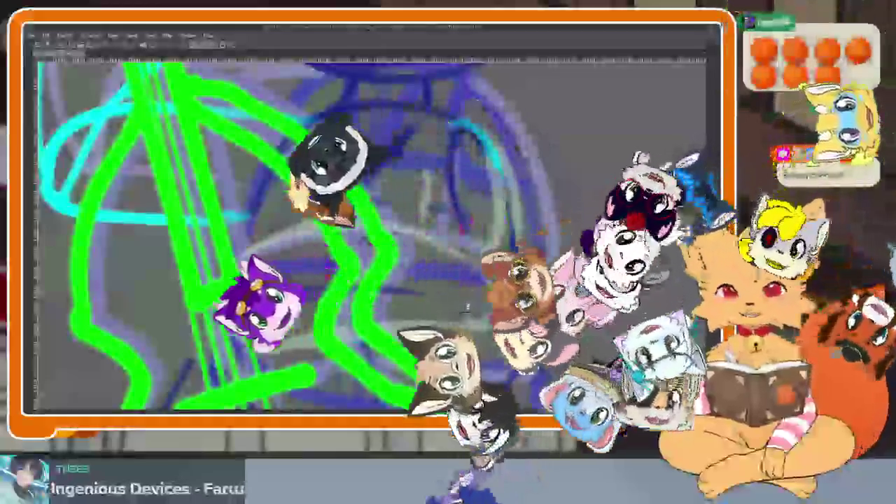
scroll(497, 280, down, 1)
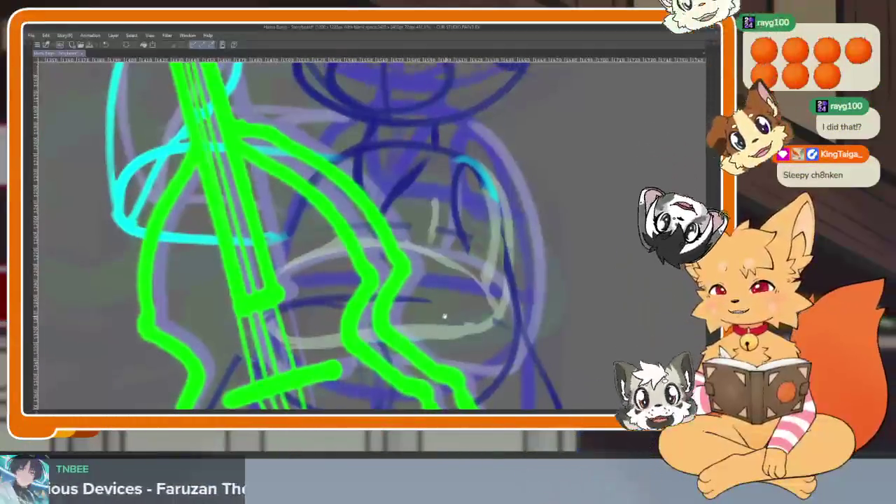
scroll(453, 302, down, 1)
scroll(454, 302, down, 1)
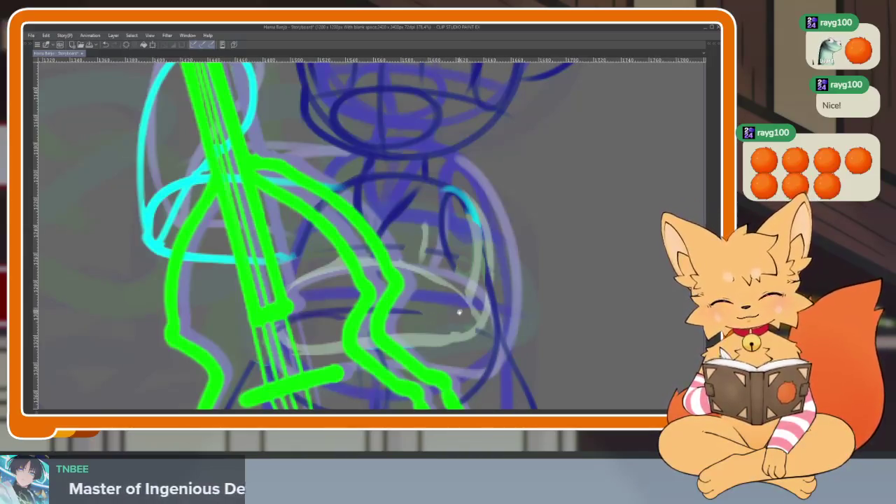
- Zoom back out and restore the panels and timeline
scroll(458, 311, up, 2)
scroll(442, 314, up, 2)
scroll(424, 304, up, 1)
scroll(426, 300, up, 3)
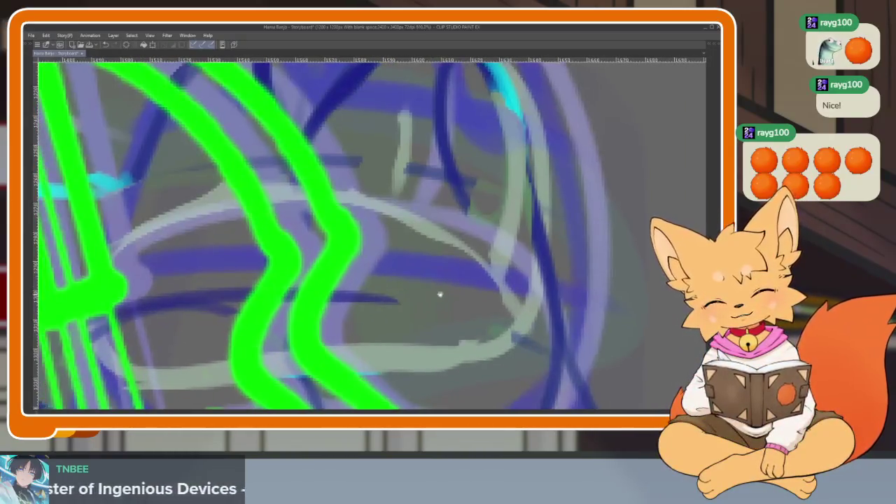
scroll(435, 297, down, 1)
scroll(490, 296, down, 1)
scroll(525, 296, down, 2)
scroll(551, 280, down, 1)
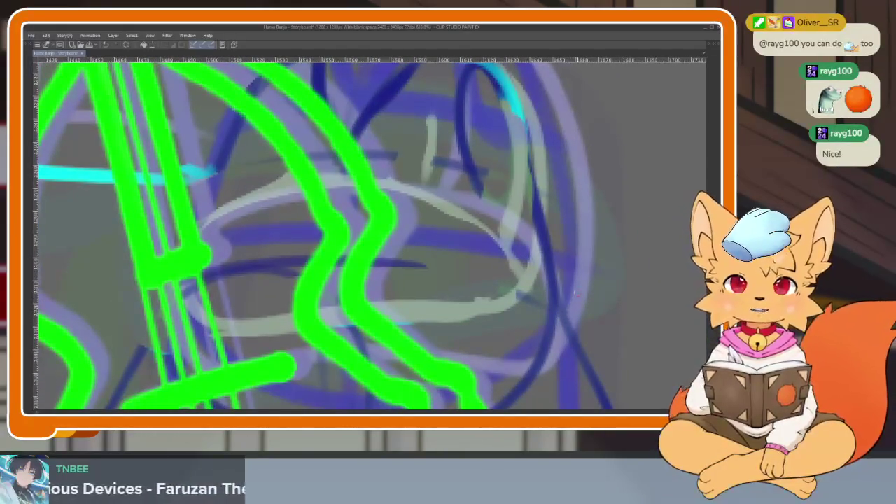
key(Tab)
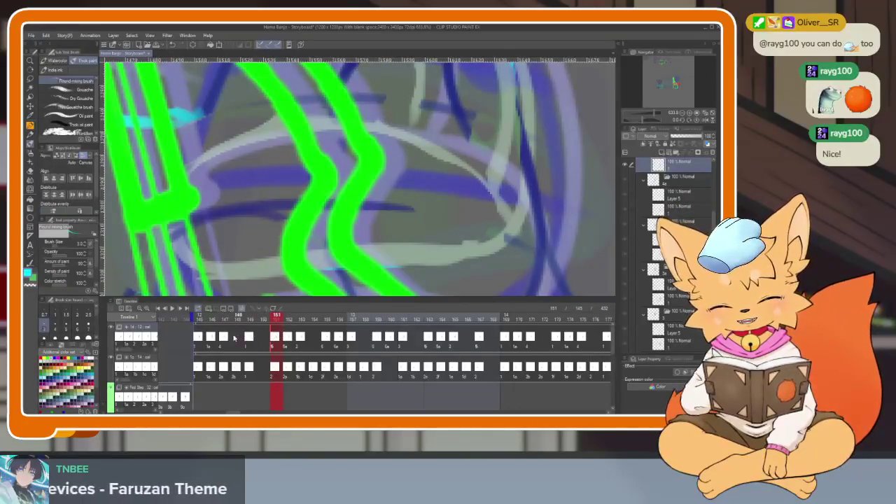
- Preview frame 147's cyan arm pose, then zoom around the belly full-window
click(222, 341)
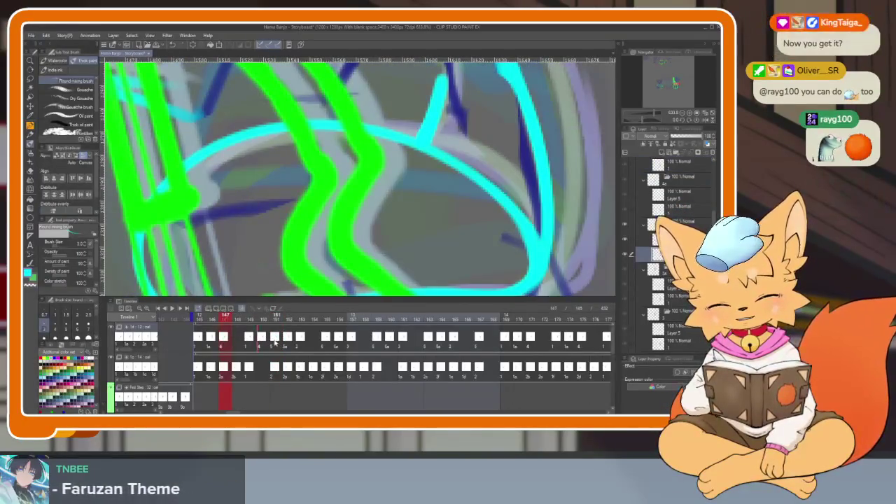
key(Tab)
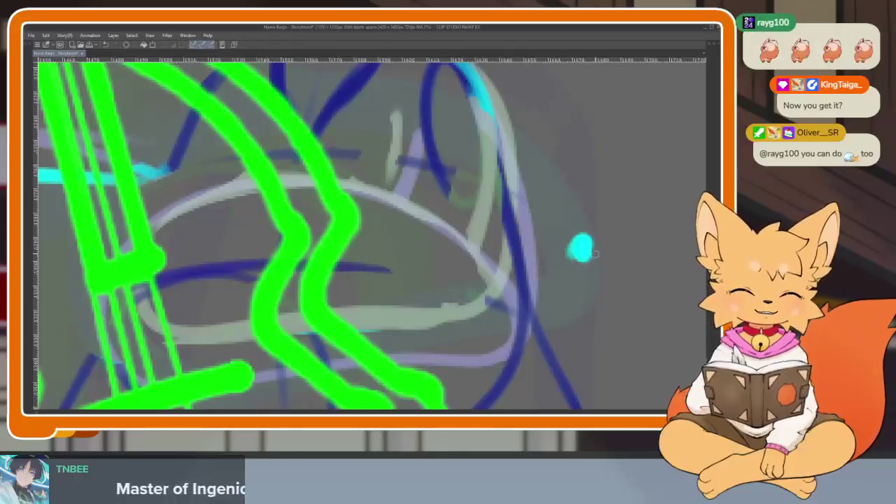
scroll(490, 324, up, 1)
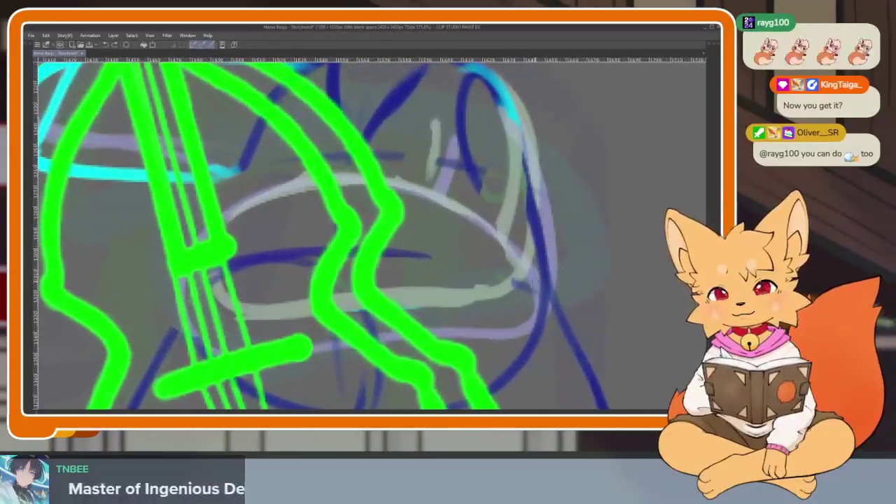
scroll(498, 301, down, 1)
scroll(498, 301, up, 2)
scroll(499, 315, down, 1)
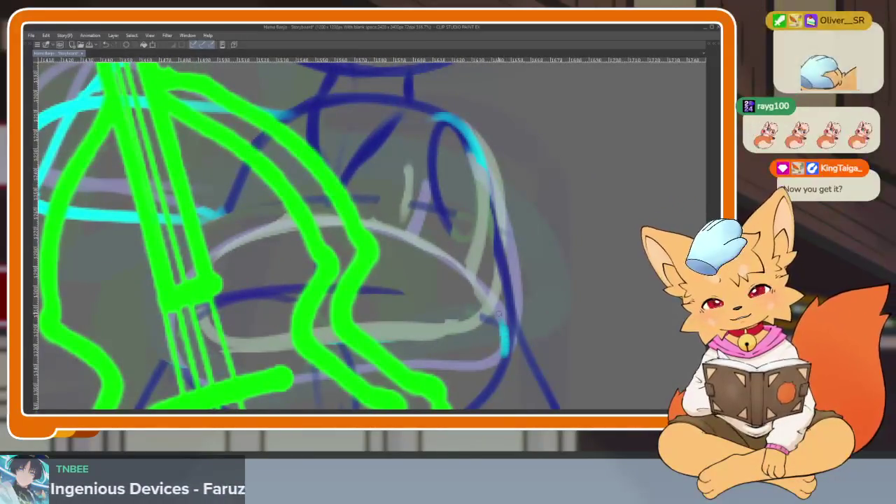
scroll(525, 338, down, 1)
scroll(521, 344, up, 1)
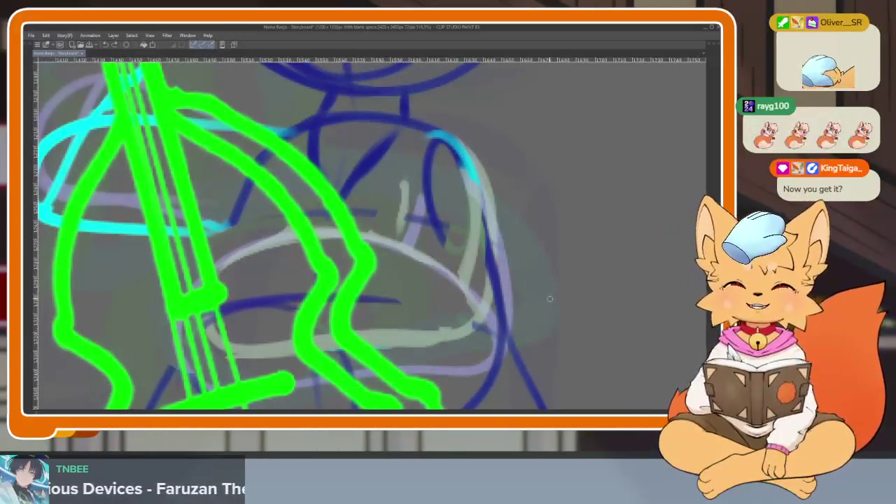
scroll(501, 353, up, 1)
scroll(503, 348, down, 1)
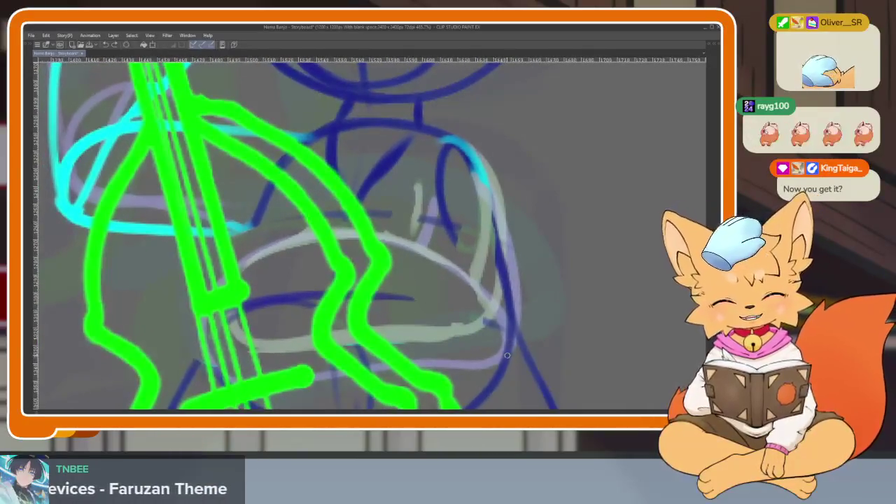
- Draw a closed cyan ellipse for the arm across the fox's belly
mouse_move(505, 326)
mouse_down()
mouse_move(420, 241)
mouse_move(280, 241)
mouse_move(234, 280)
mouse_move(214, 367)
mouse_up()
mouse_move(418, 361)
mouse_down()
mouse_move(490, 362)
mouse_move(510, 321)
mouse_move(471, 362)
mouse_move(476, 280)
mouse_move(413, 174)
mouse_up()
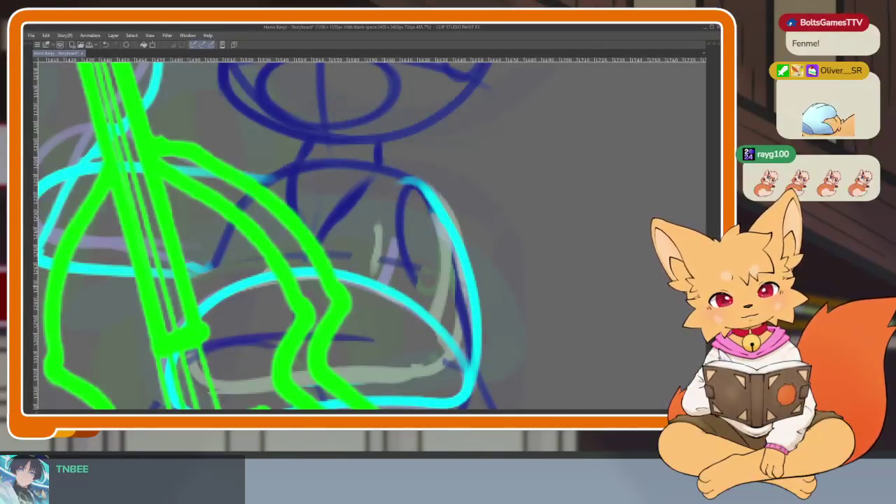
scroll(457, 283, down, 5)
- Advance to the next animation frame with the palettes shown again
scroll(474, 304, up, 1)
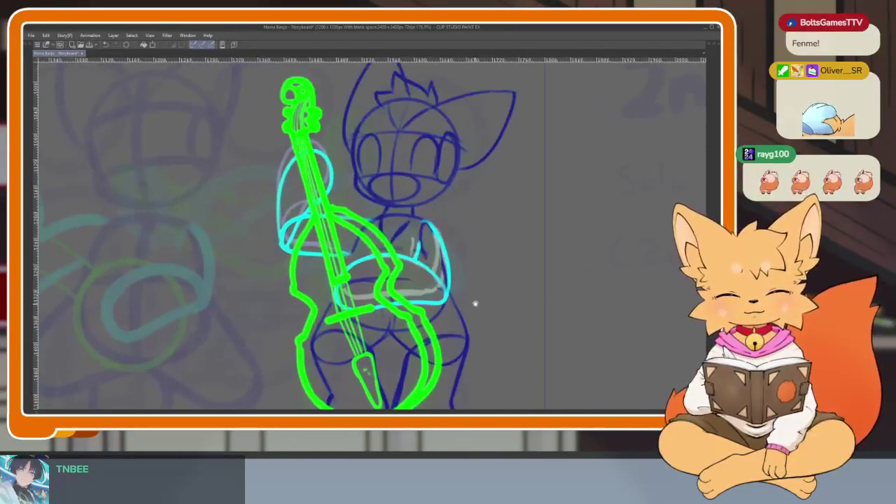
key(Right)
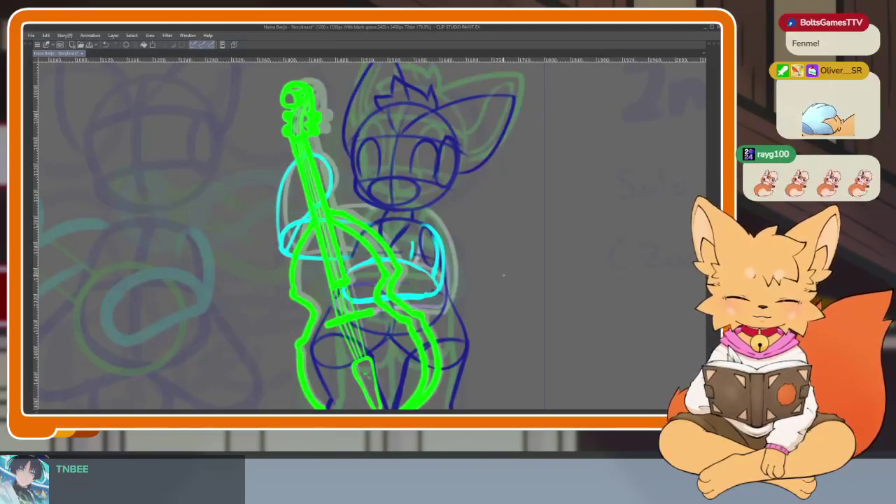
key(Tab)
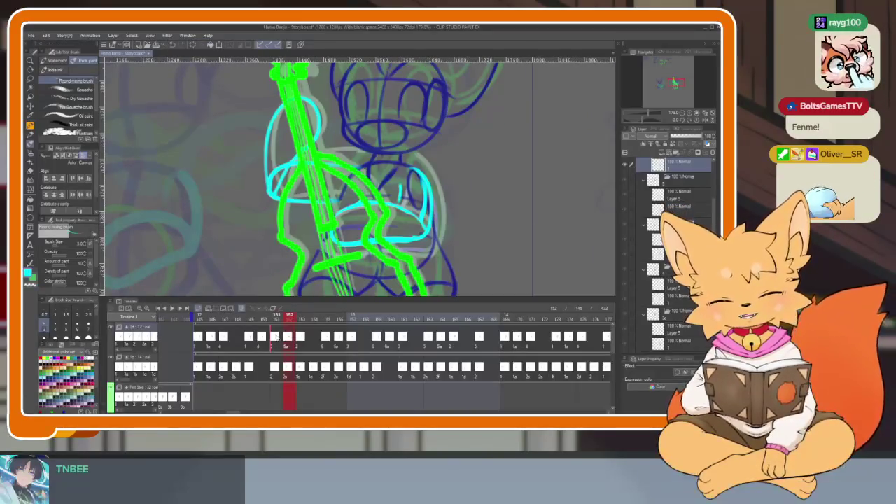
- Return to frame 150, select the bass player's lower cel, and hide all palettes
key(Left)
key(Left)
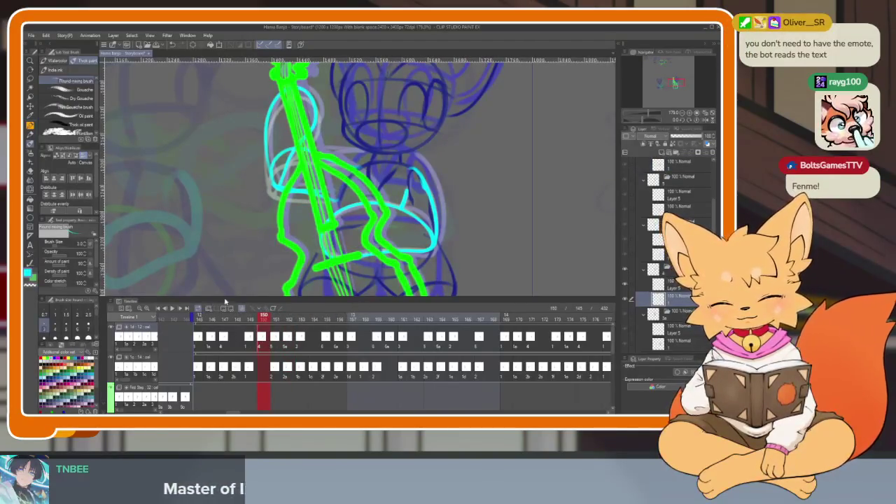
click(241, 309)
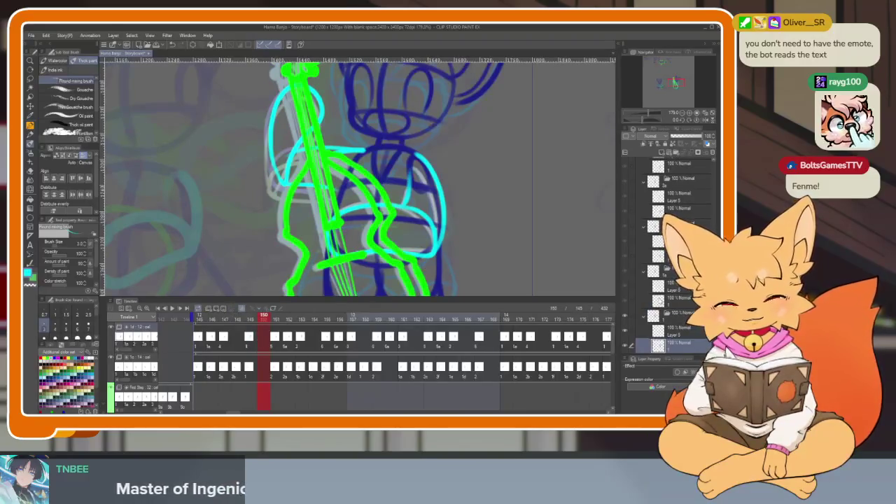
right_click(263, 337)
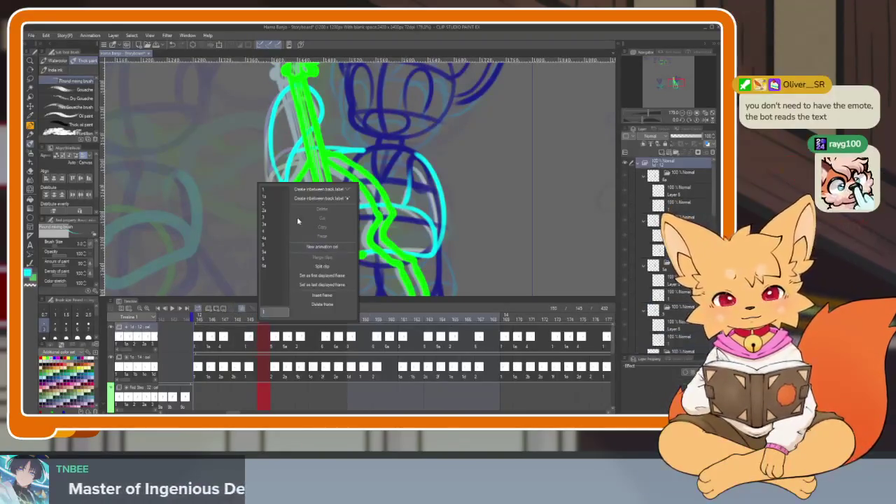
click(269, 267)
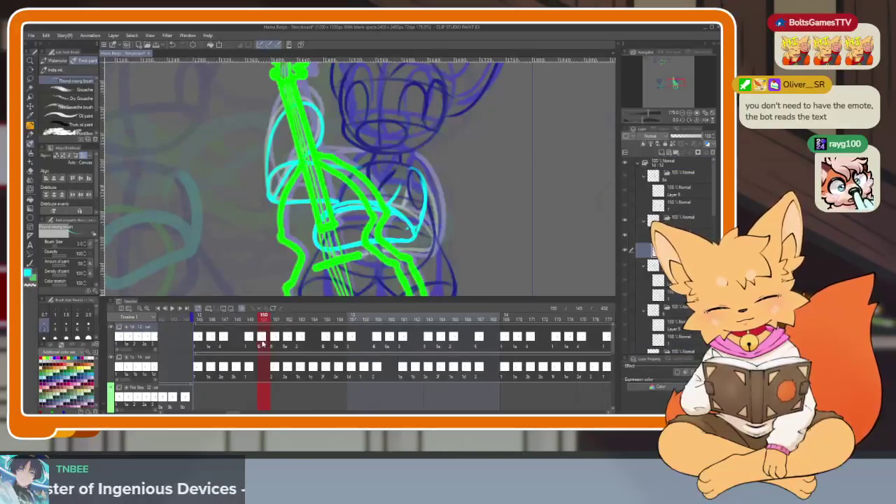
key(Tab)
scroll(409, 328, up, 2)
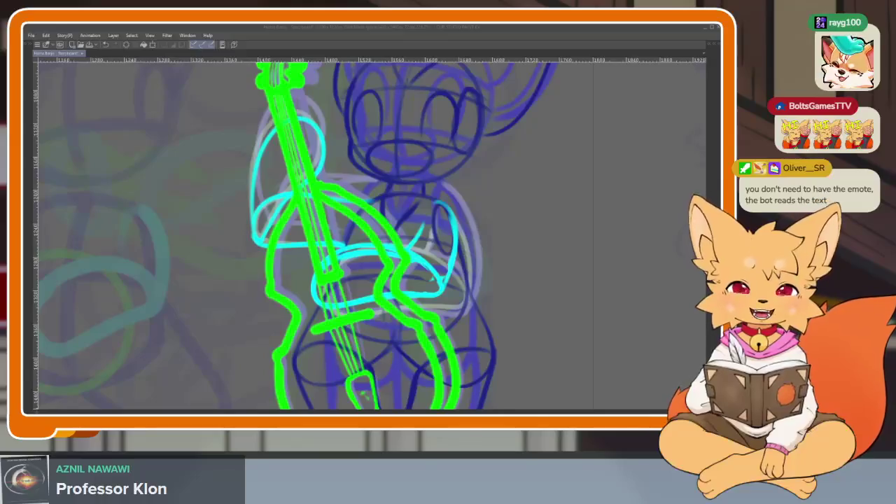
click(402, 28)
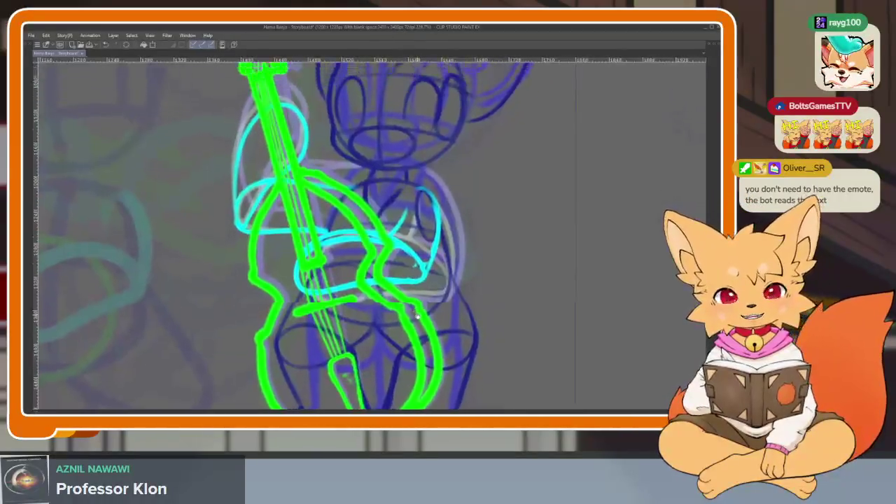
- Erase the old cyan arm loop strokes around the bass player
scroll(420, 329, up, 3)
drag(490, 329, 474, 317)
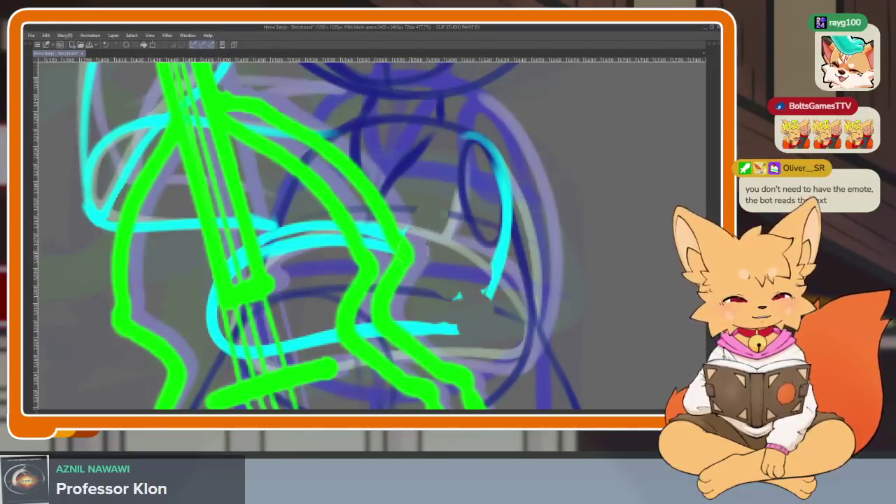
drag(396, 242, 322, 229)
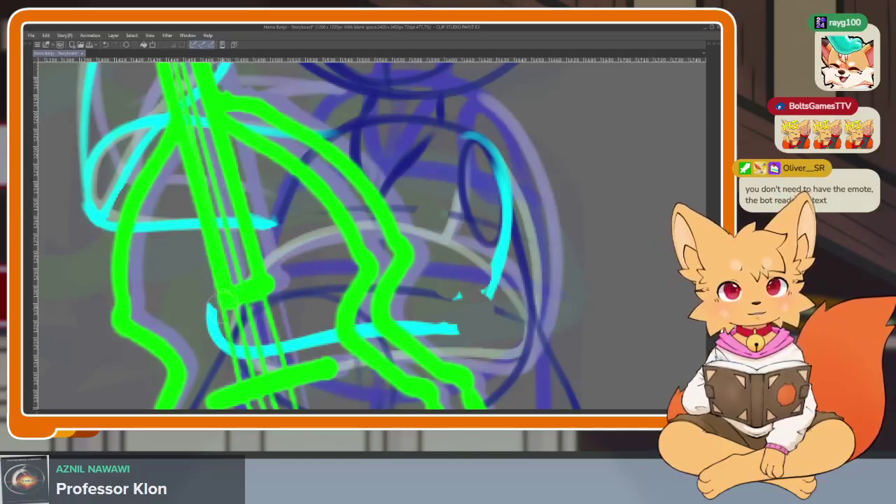
drag(223, 342, 324, 336)
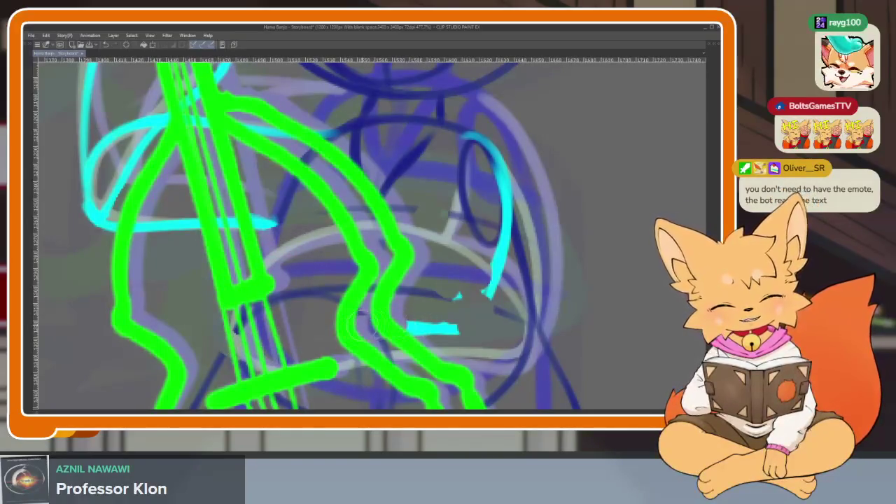
drag(492, 289, 486, 166)
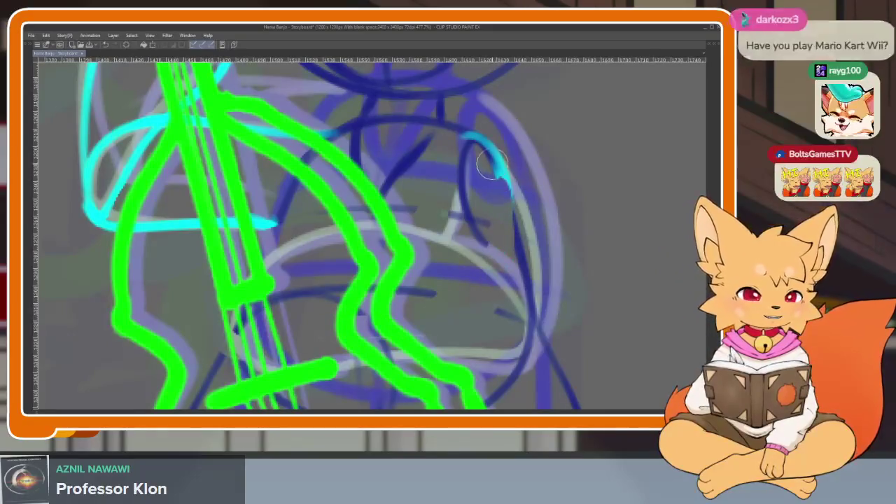
scroll(492, 307, down, 1)
scroll(491, 307, down, 1)
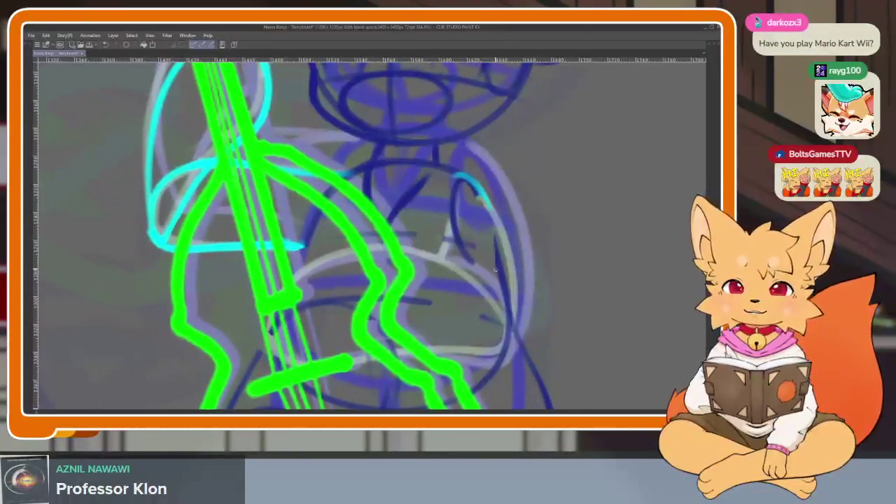
scroll(444, 316, down, 1)
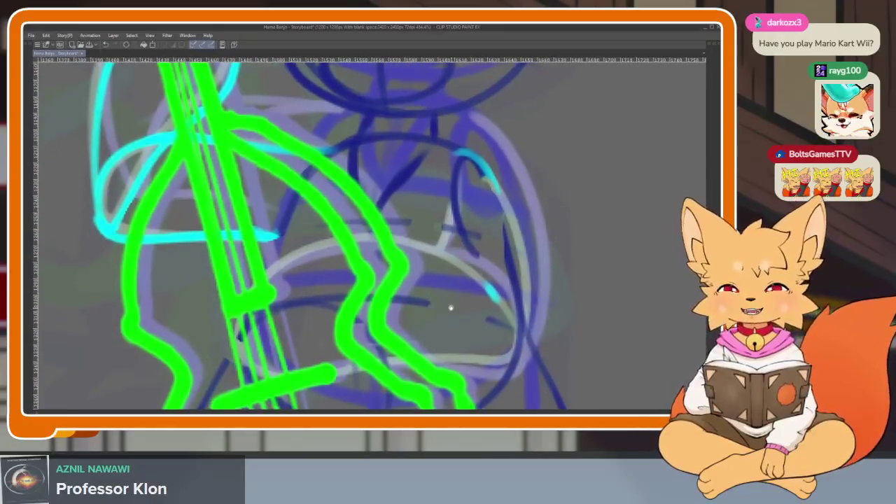
scroll(439, 317, down, 1)
scroll(444, 315, up, 1)
scroll(450, 314, up, 1)
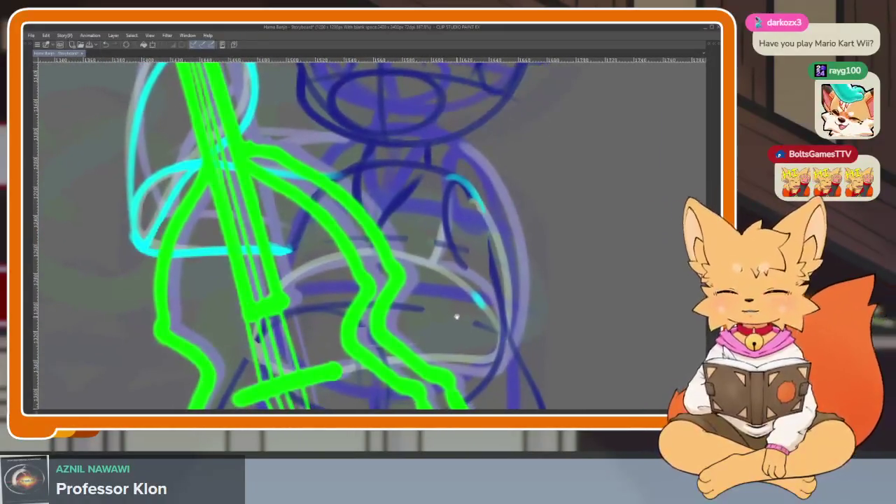
scroll(450, 313, up, 1)
scroll(450, 313, down, 1)
scroll(449, 313, up, 1)
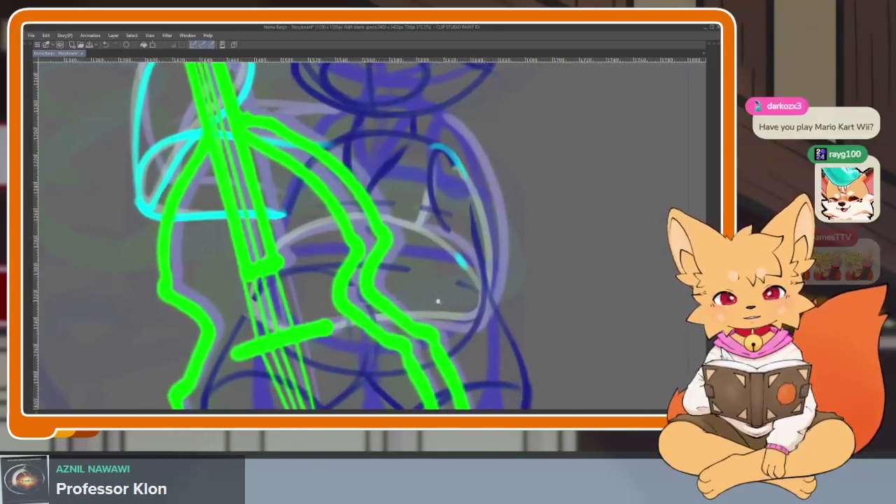
scroll(449, 313, up, 1)
scroll(449, 313, down, 1)
scroll(452, 301, down, 1)
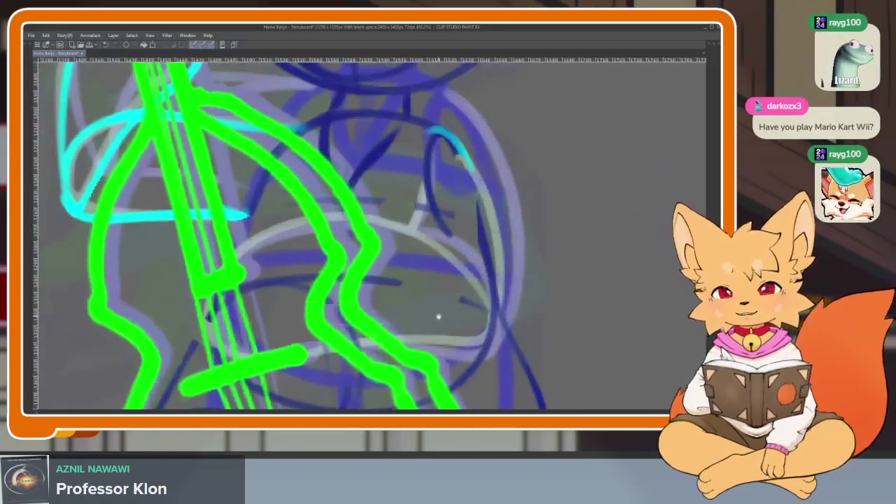
scroll(445, 322, down, 1)
scroll(434, 328, up, 1)
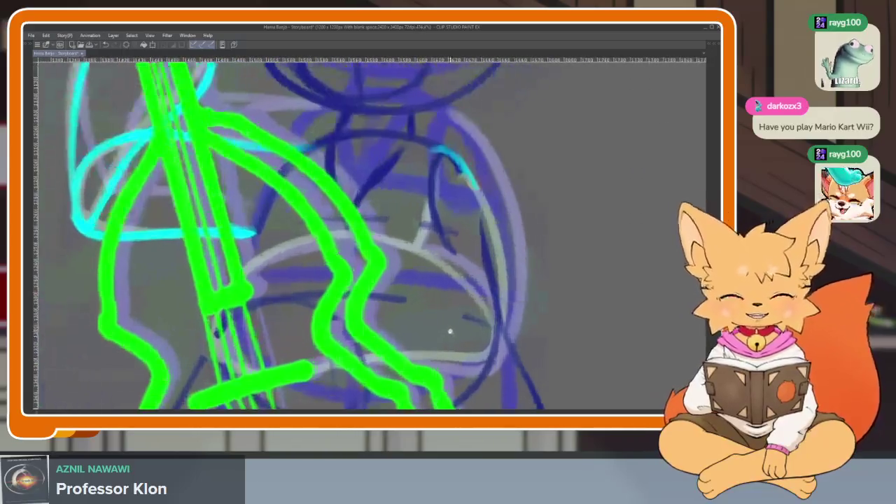
scroll(455, 342, up, 1)
scroll(490, 329, up, 1)
- Draw a new cyan arm arc across the body and extend it up the side
mouse_move(521, 297)
mouse_down()
mouse_move(462, 225)
mouse_move(417, 206)
mouse_move(256, 231)
mouse_move(220, 319)
mouse_up()
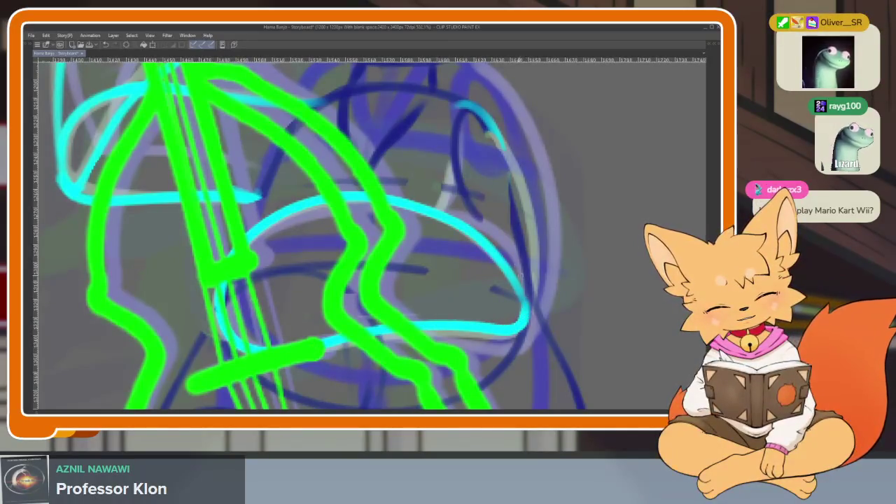
scroll(518, 350, down, 1)
drag(519, 294, 467, 170)
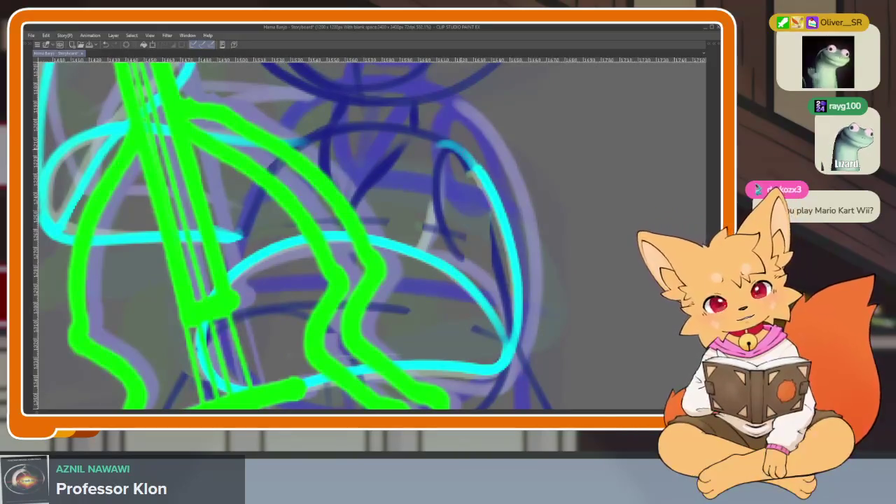
scroll(502, 297, down, 2)
scroll(502, 297, down, 3)
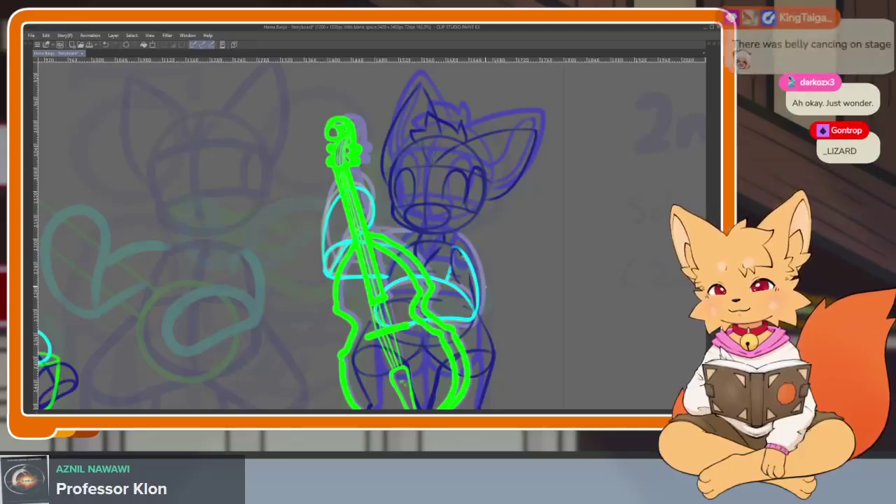
scroll(469, 312, right, 2)
scroll(479, 313, right, 2)
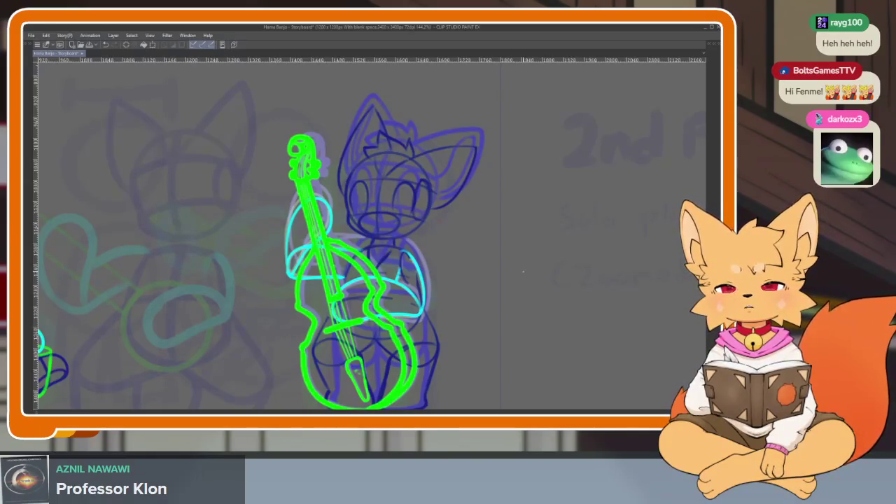
scroll(463, 312, down, 2)
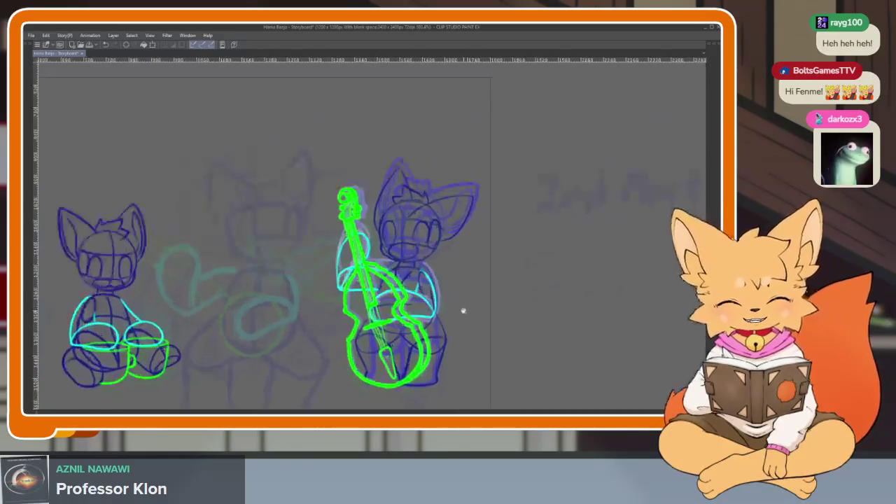
scroll(463, 312, up, 2)
key(Tab)
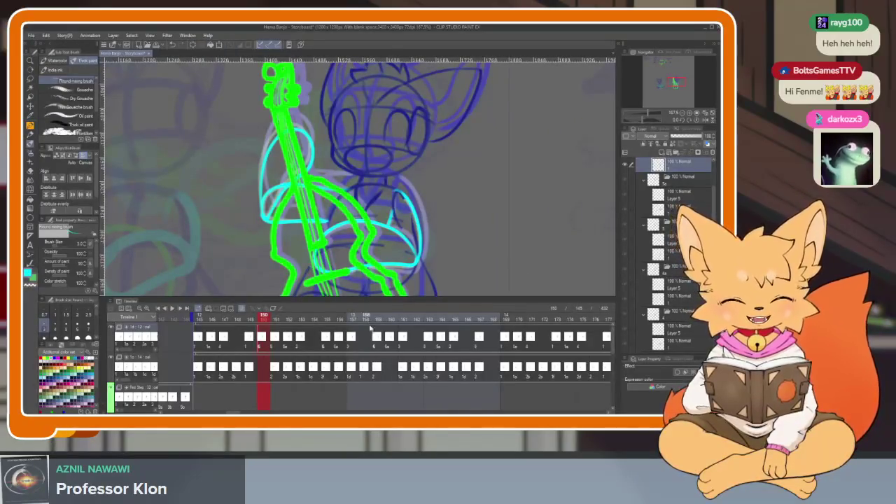
- Move the playhead to frame 192, then scroll the timeline back toward frame 150
scroll(368, 321, right, 1)
scroll(540, 346, right, 5)
scroll(540, 346, up, 1)
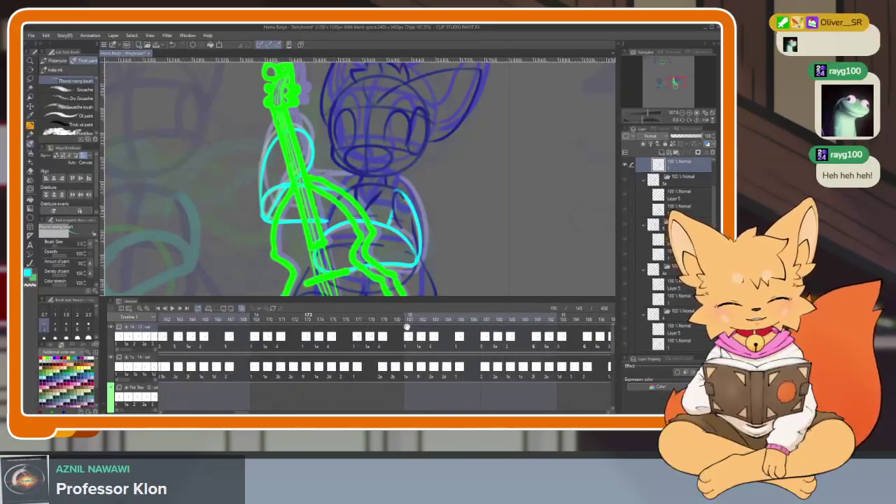
click(420, 320)
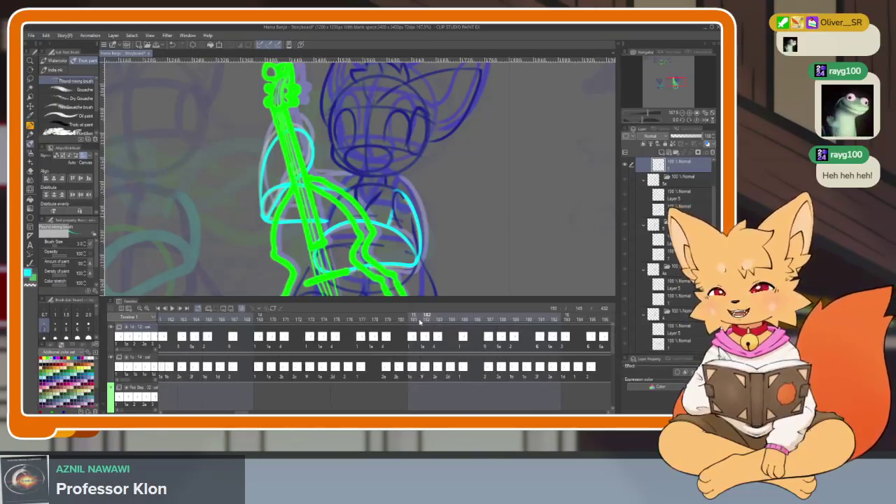
scroll(364, 339, left, 1)
scroll(385, 343, left, 1)
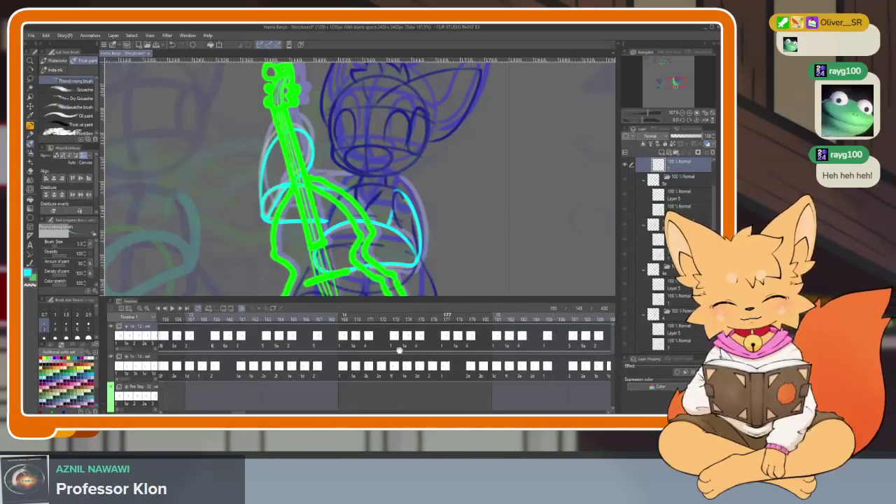
scroll(394, 345, left, 1)
scroll(357, 338, left, 1)
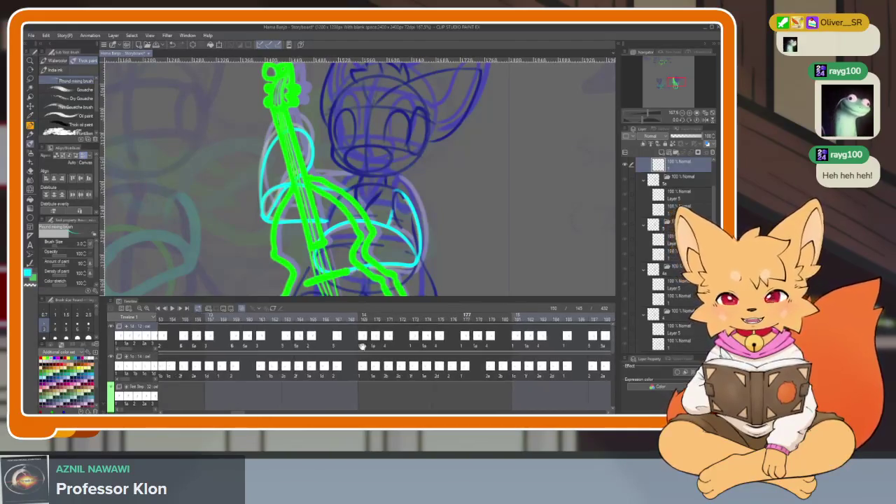
scroll(361, 342, left, 1)
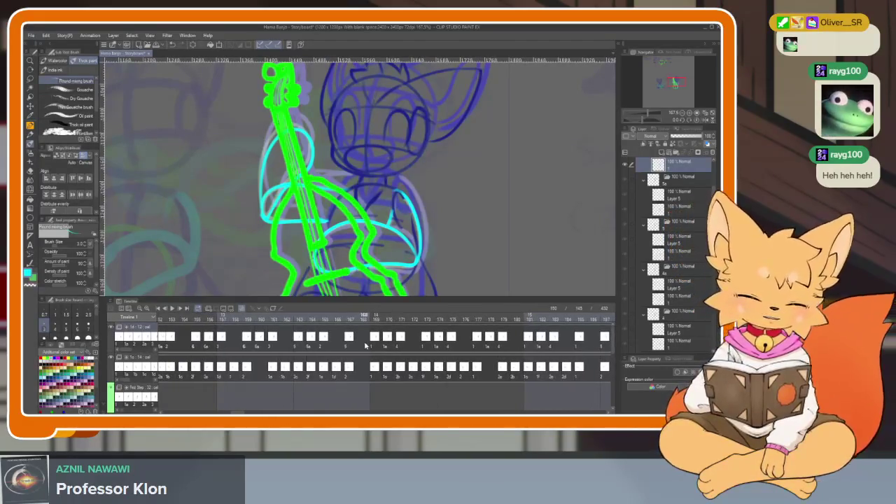
scroll(365, 344, left, 2)
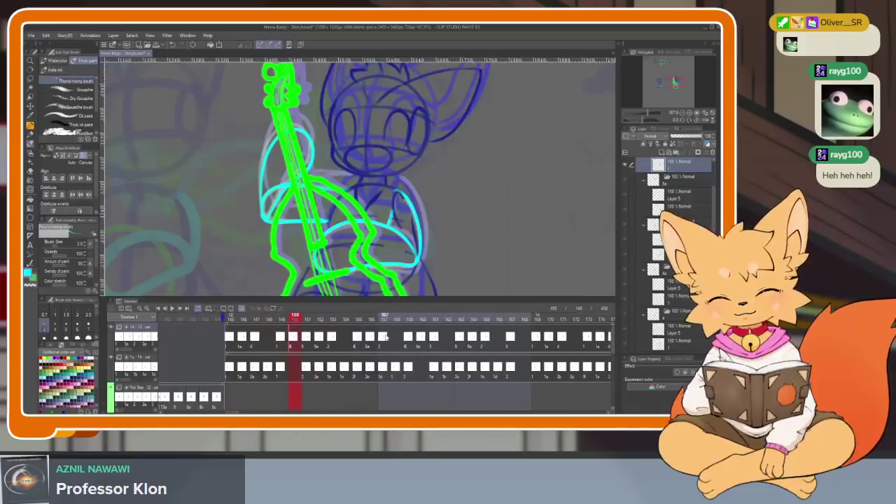
- Hide the palettes, zoom in, and erase the stray cyan arc strokes
key(Tab)
scroll(408, 322, up, 2)
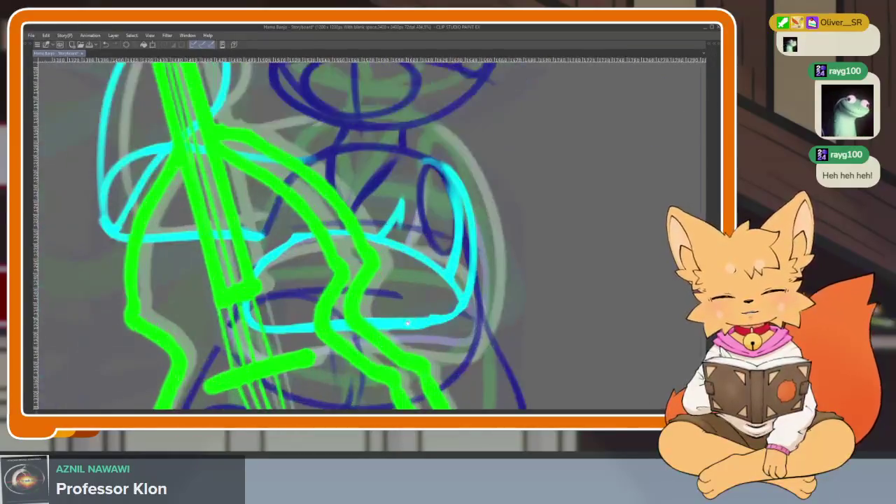
scroll(409, 322, up, 2)
scroll(408, 322, up, 2)
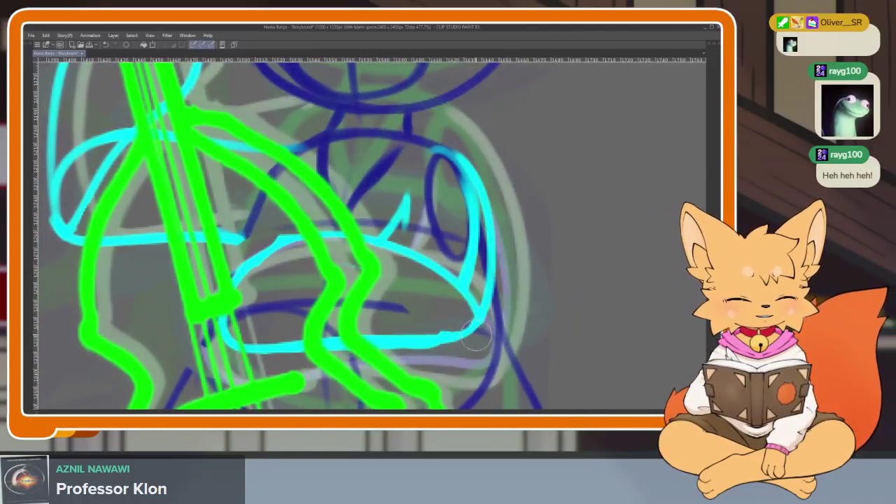
mouse_move(475, 337)
mouse_down()
mouse_move(477, 312)
mouse_move(455, 290)
mouse_up()
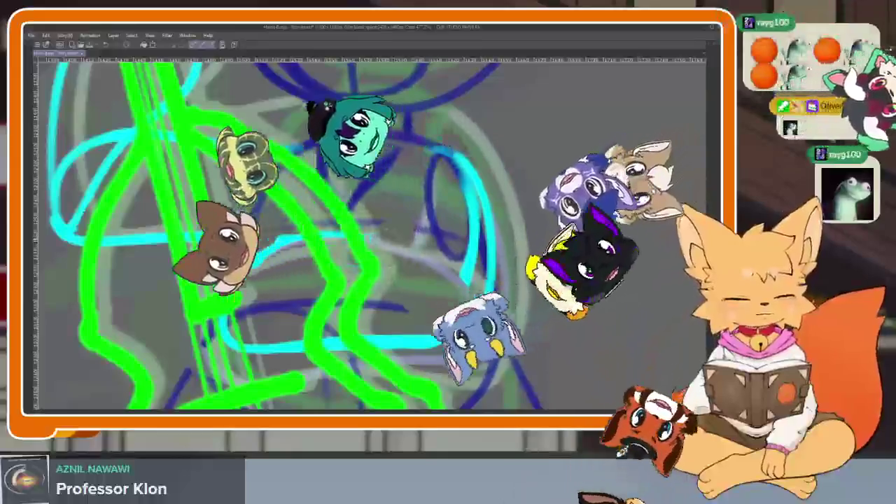
mouse_move(231, 329)
mouse_down()
mouse_move(264, 343)
mouse_move(407, 342)
mouse_move(460, 326)
mouse_move(490, 220)
mouse_up()
drag(455, 181, 467, 278)
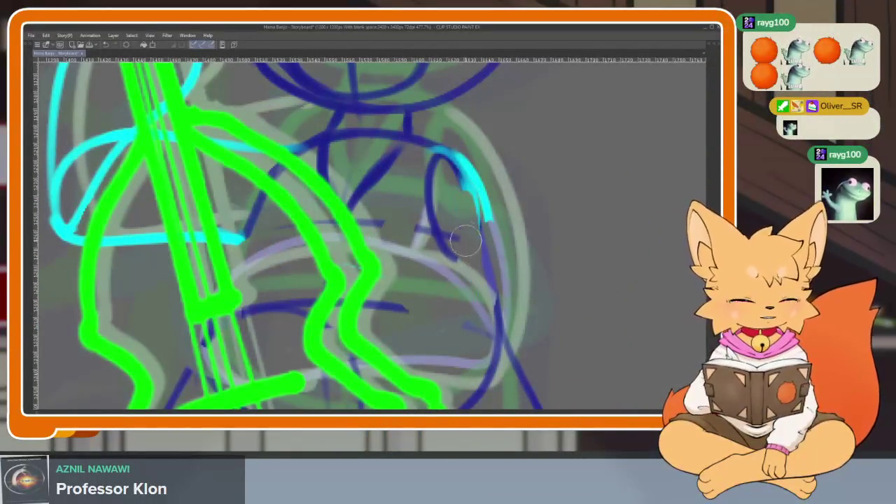
scroll(483, 281, down, 2)
scroll(448, 315, up, 1)
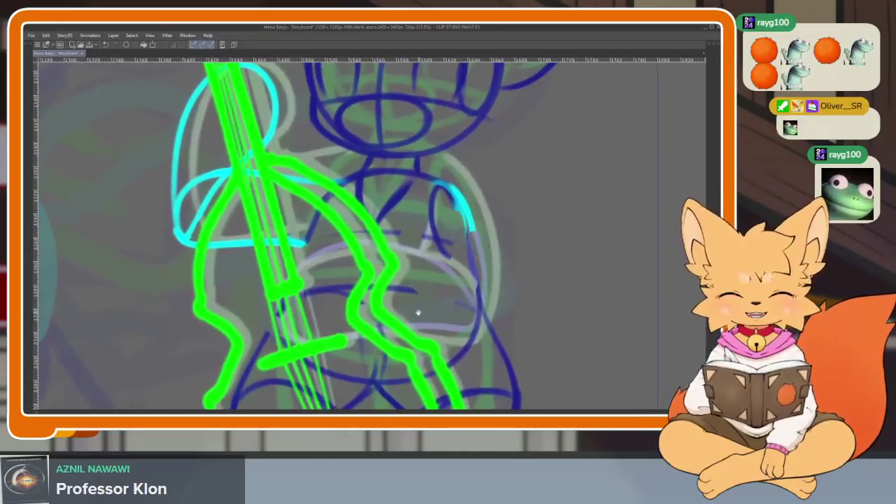
scroll(428, 311, up, 1)
scroll(438, 319, up, 1)
scroll(427, 324, down, 2)
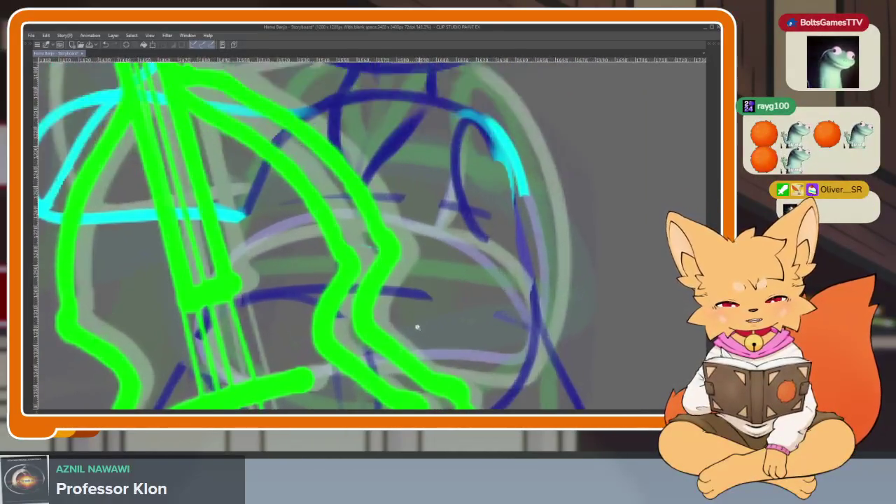
scroll(413, 325, up, 1)
scroll(417, 328, up, 1)
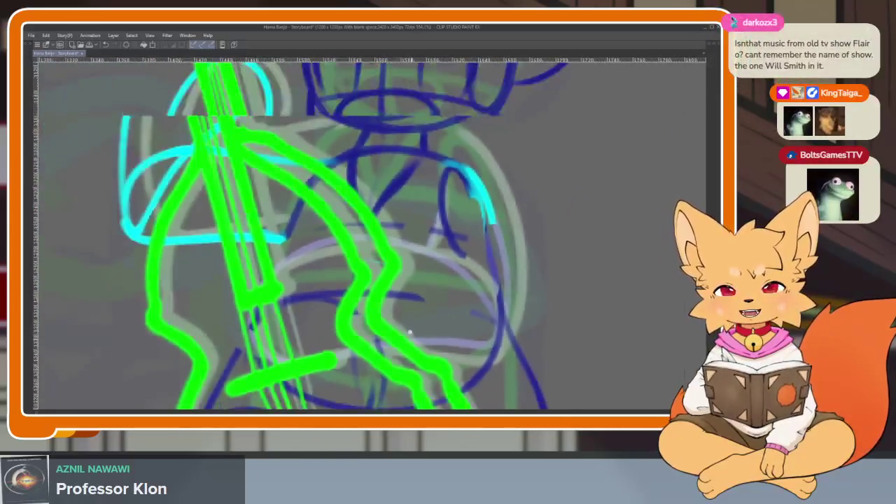
scroll(420, 338, down, 1)
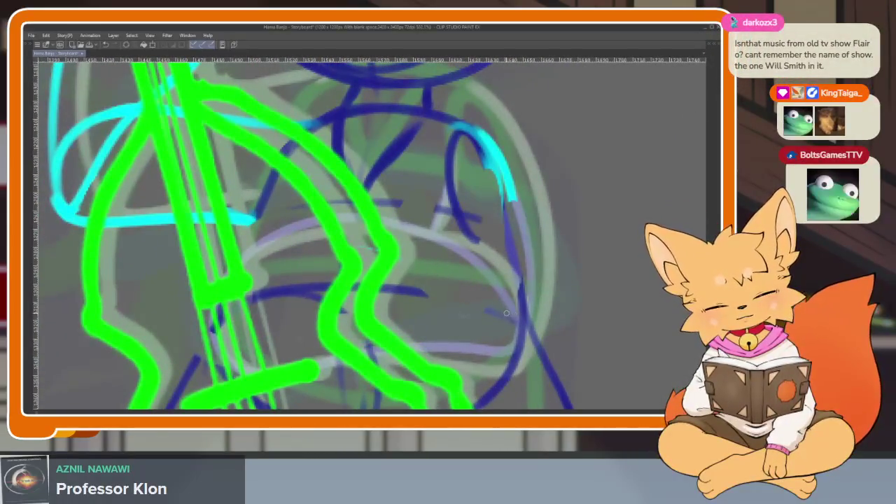
- Redraw the cyan curve across the lower body, redoing its right edge
mouse_move(509, 316)
mouse_down()
mouse_move(264, 237)
mouse_move(494, 352)
mouse_move(504, 155)
mouse_up()
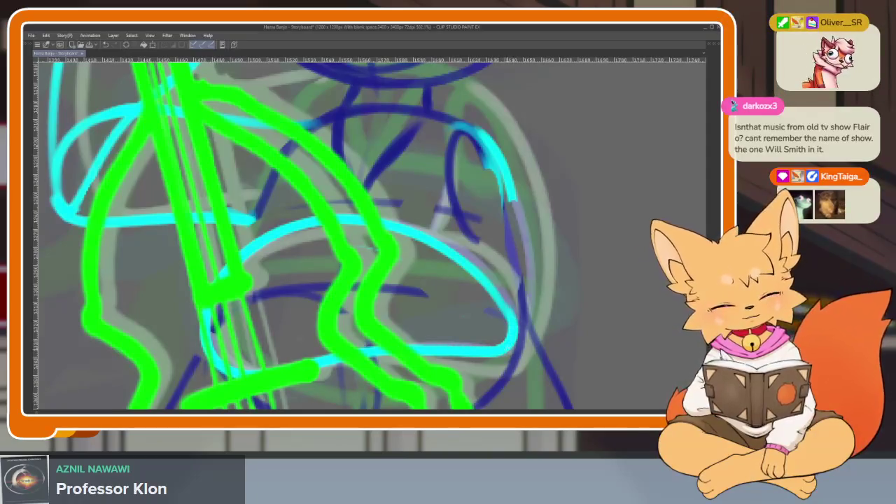
key(ctrl+z)
mouse_move(520, 340)
mouse_down()
mouse_move(521, 238)
mouse_move(511, 178)
mouse_up()
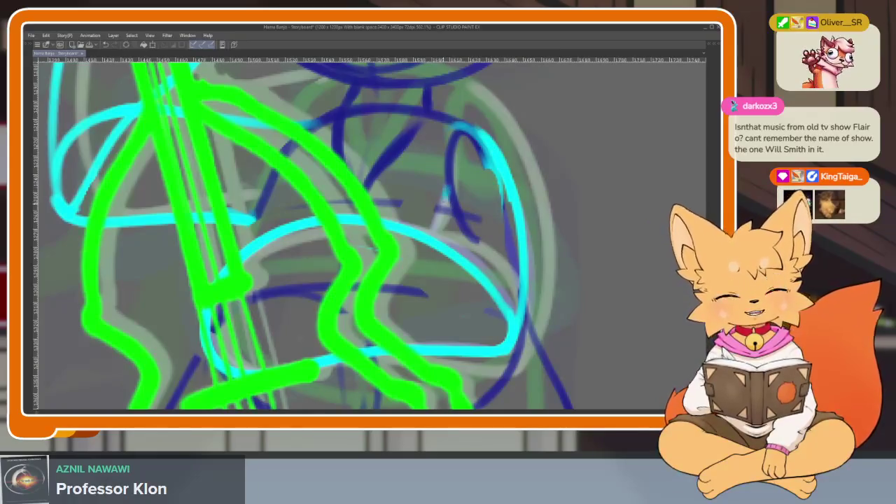
scroll(553, 317, down, 5)
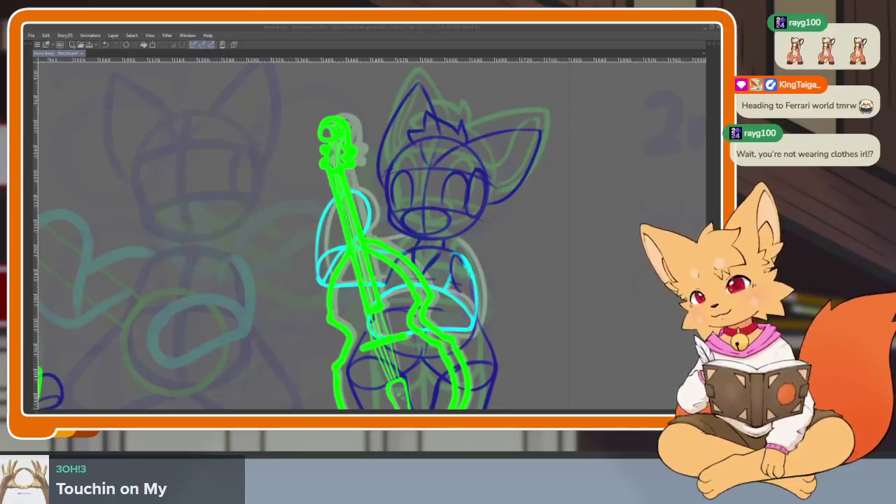
- Play the animation, check frame 155, then go to frame 164 with palettes hidden
click(446, 27)
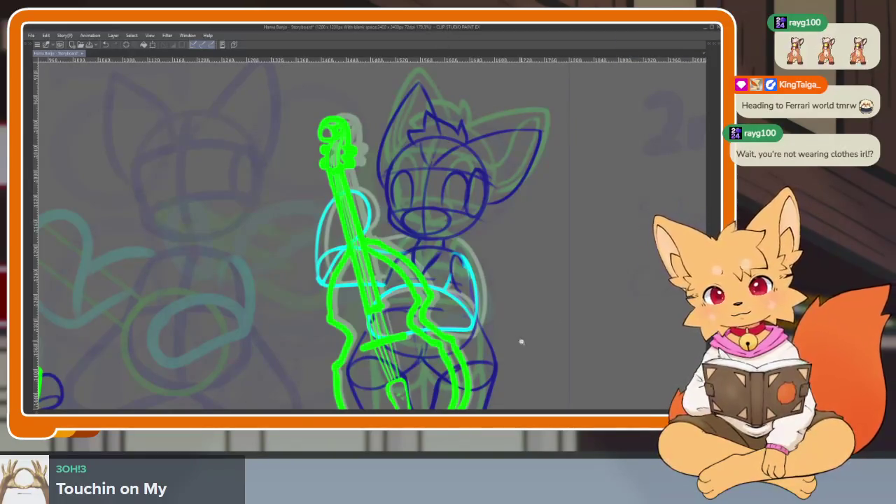
scroll(518, 338, down, 3)
key(space)
key(Tab)
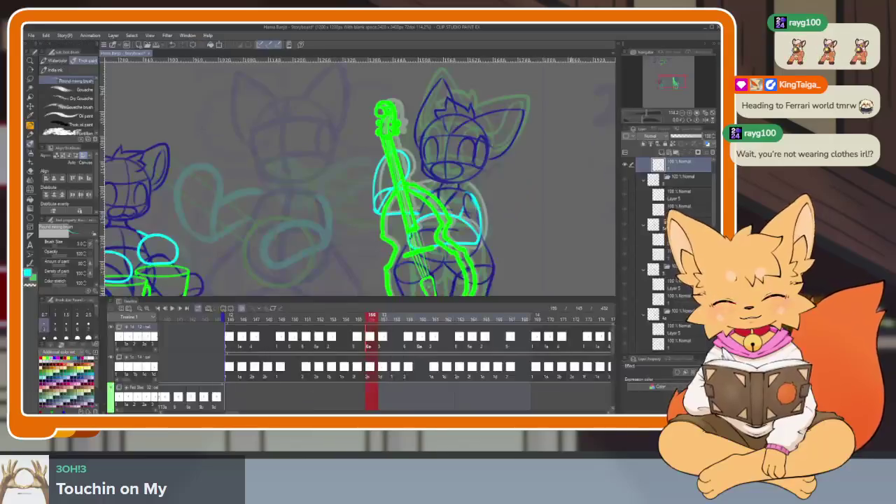
click(359, 343)
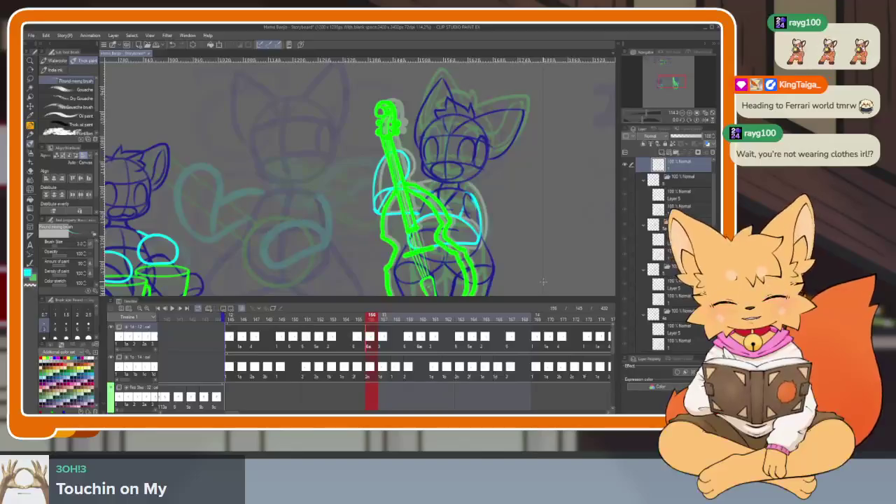
click(473, 343)
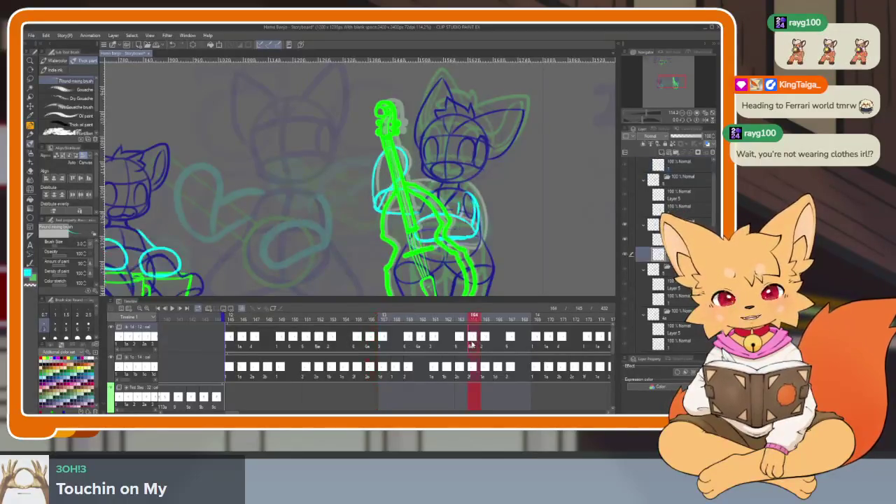
key(Tab)
- Erase the old cyan belly strokes on frame 164
scroll(490, 299, up, 5)
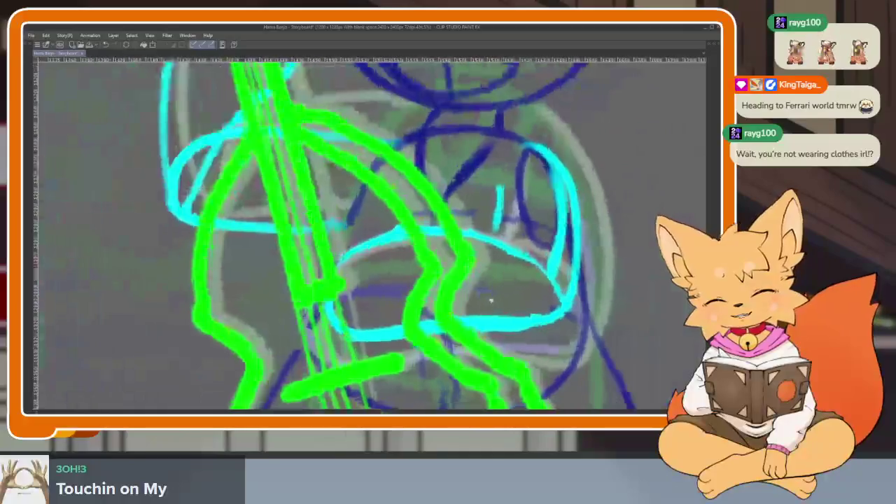
mouse_move(319, 316)
mouse_down()
mouse_move(375, 241)
mouse_move(448, 232)
mouse_move(525, 273)
mouse_move(553, 308)
mouse_move(343, 335)
mouse_up()
mouse_move(567, 283)
mouse_down()
mouse_move(554, 168)
mouse_move(542, 276)
mouse_up()
drag(488, 187, 486, 227)
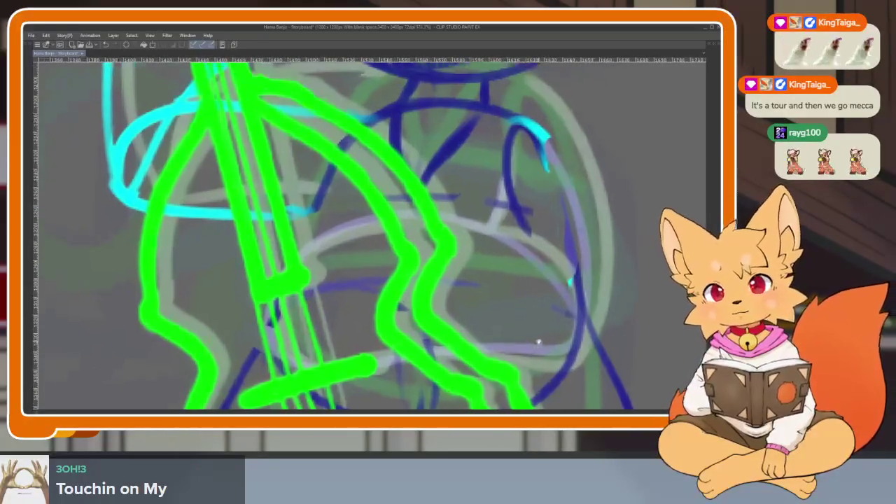
scroll(543, 333, up, 1)
scroll(544, 330, up, 1)
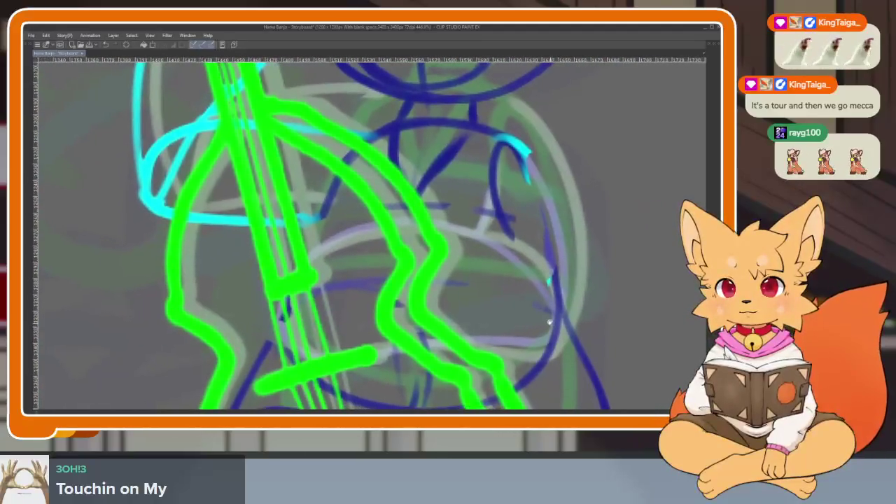
scroll(547, 326, up, 1)
scroll(552, 321, up, 1)
scroll(552, 321, down, 1)
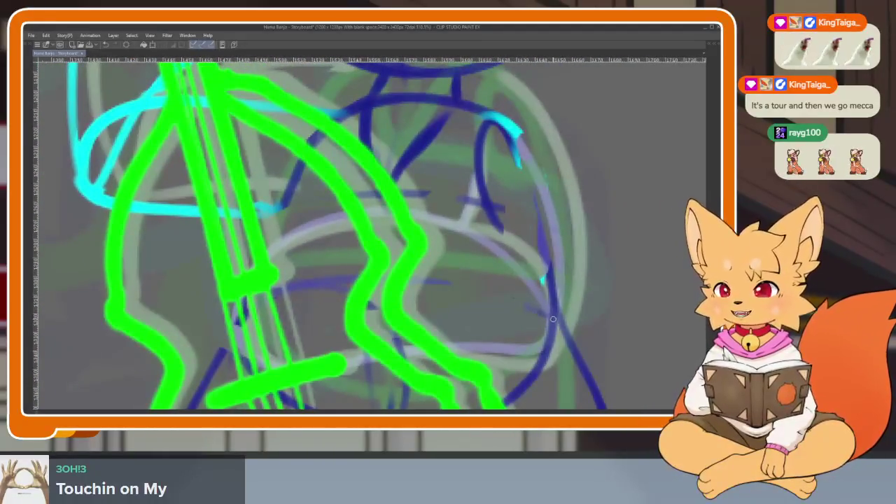
scroll(546, 320, up, 2)
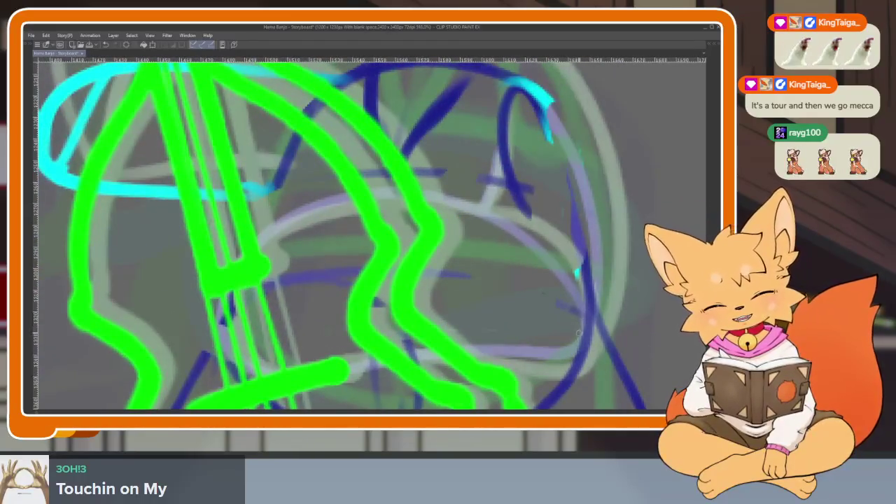
- Draw a closed cyan ring behind the bass, then zoom out to fit
mouse_move(580, 337)
mouse_down()
mouse_move(560, 273)
mouse_move(463, 204)
mouse_move(308, 200)
mouse_move(221, 315)
mouse_up()
key(ctrl+z)
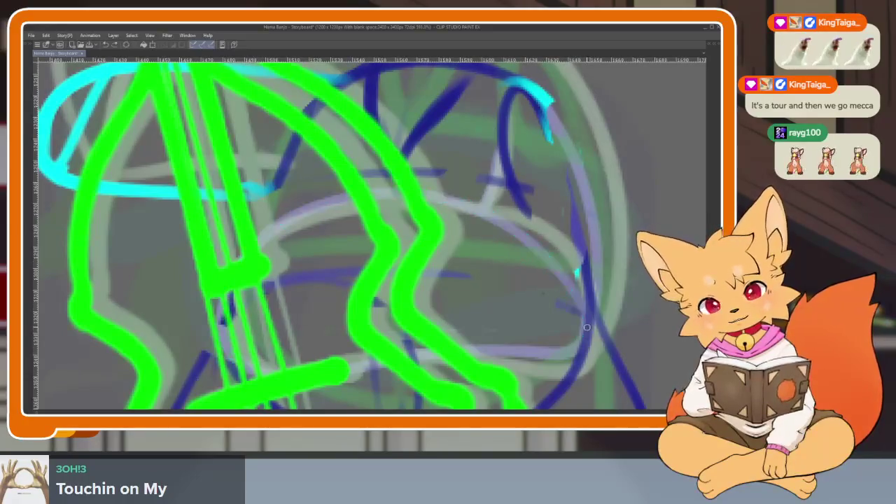
mouse_move(443, 200)
mouse_down()
mouse_move(336, 193)
mouse_move(252, 259)
mouse_move(210, 336)
mouse_move(578, 335)
mouse_move(576, 312)
mouse_move(528, 248)
mouse_move(445, 199)
mouse_move(322, 196)
mouse_move(218, 284)
mouse_move(217, 322)
mouse_move(242, 373)
mouse_move(571, 335)
mouse_up()
key(ctrl+z)
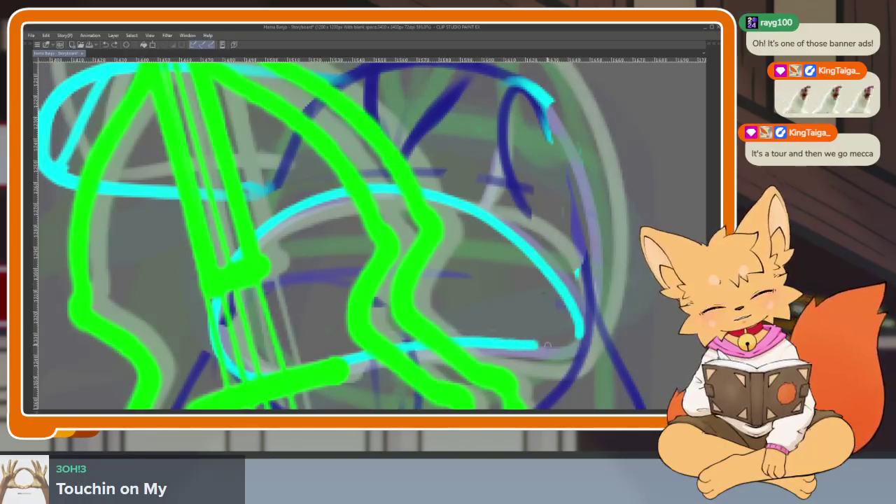
mouse_move(629, 304)
mouse_down()
mouse_move(545, 325)
mouse_move(596, 319)
mouse_move(546, 327)
mouse_move(511, 352)
mouse_move(452, 183)
mouse_up()
key(ctrl+0)
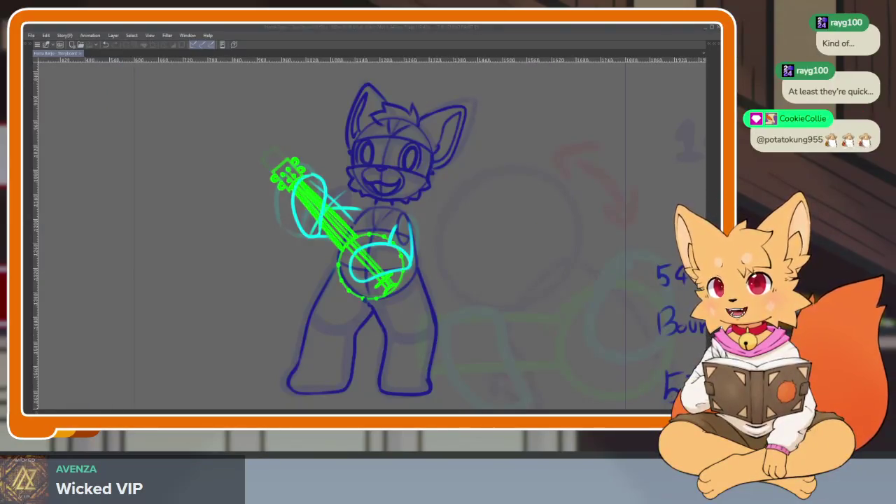
- Render the playback range for preview and bring the palettes back
click(423, 28)
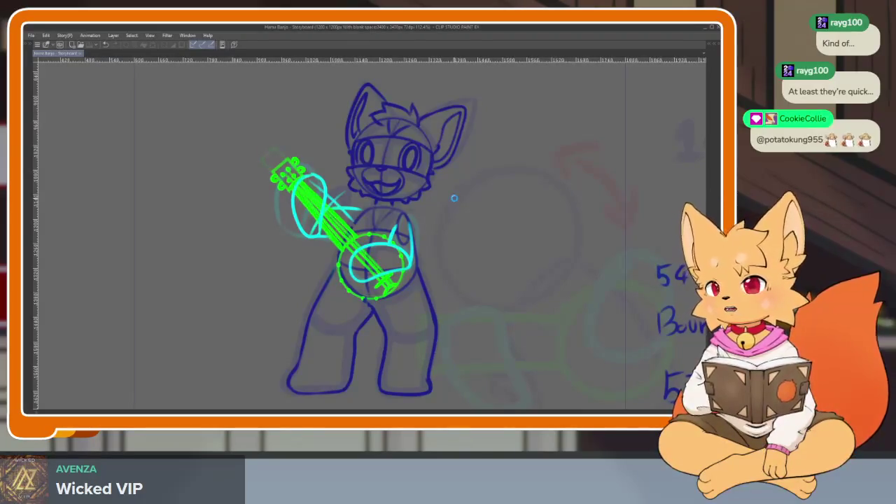
key(Return)
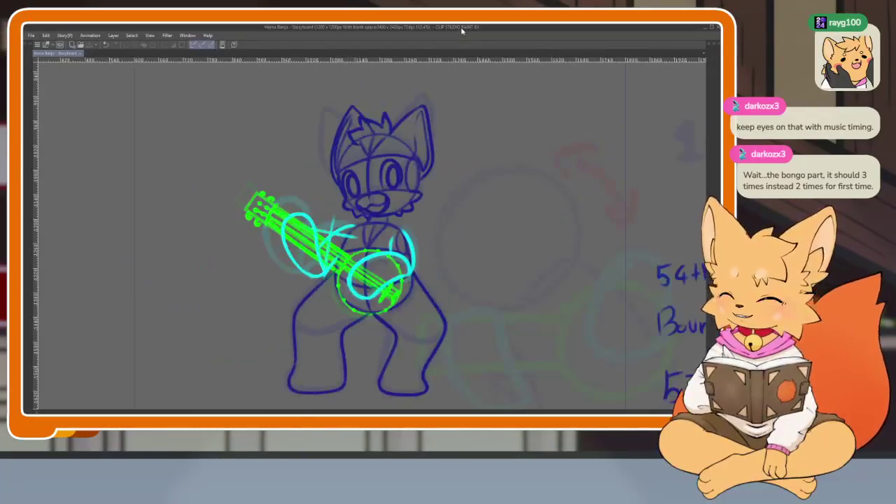
key(Tab)
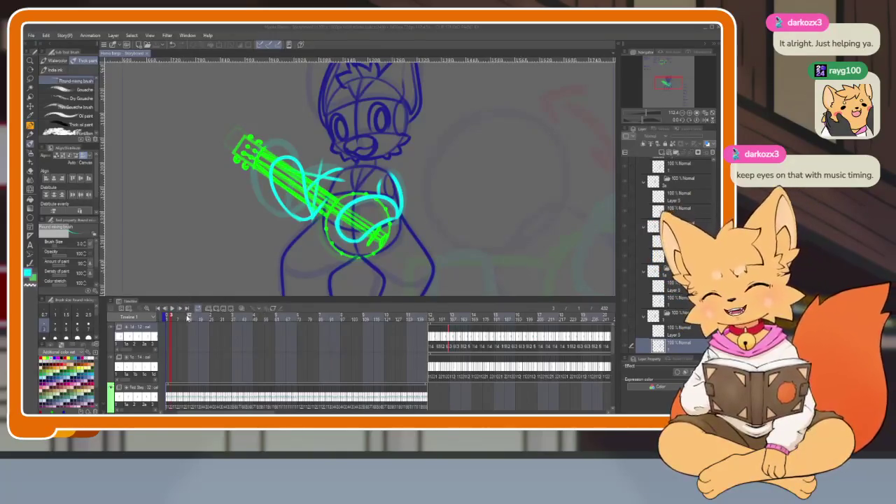
- Play the storyboard to frame 145, hiding and then restoring the palettes
click(172, 320)
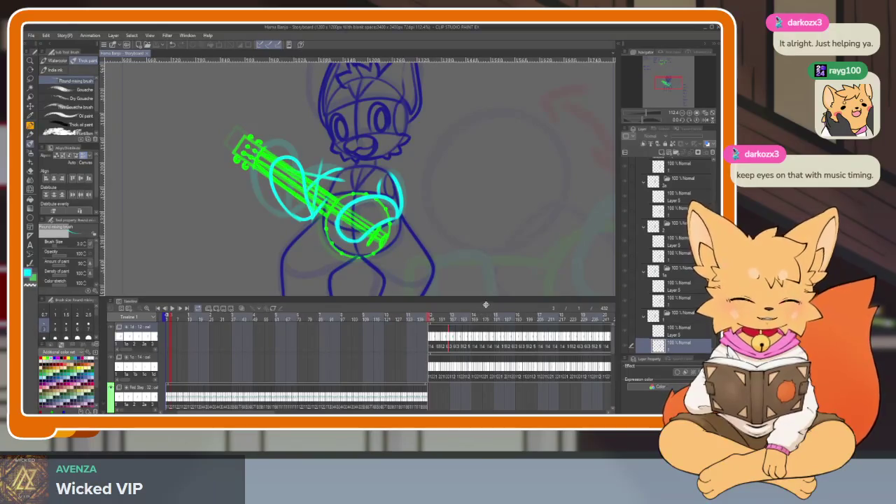
key(space)
drag(434, 319, 437, 320)
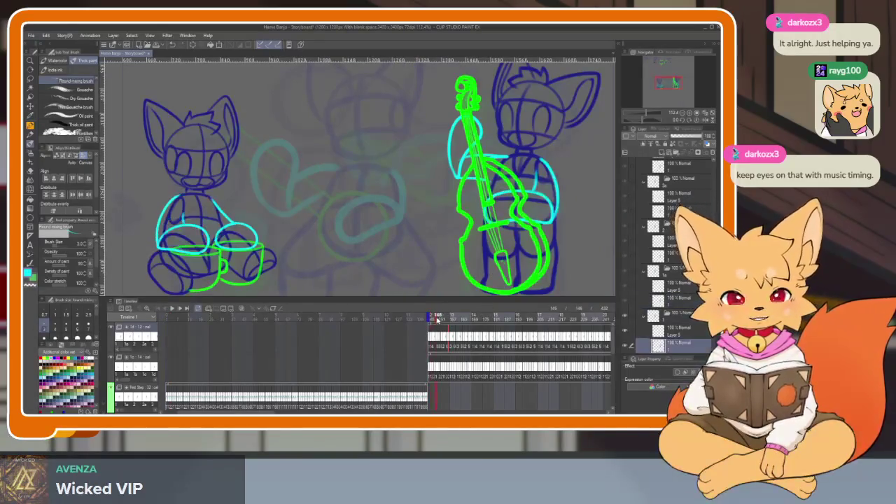
scroll(423, 334, up, 2)
scroll(422, 333, up, 2)
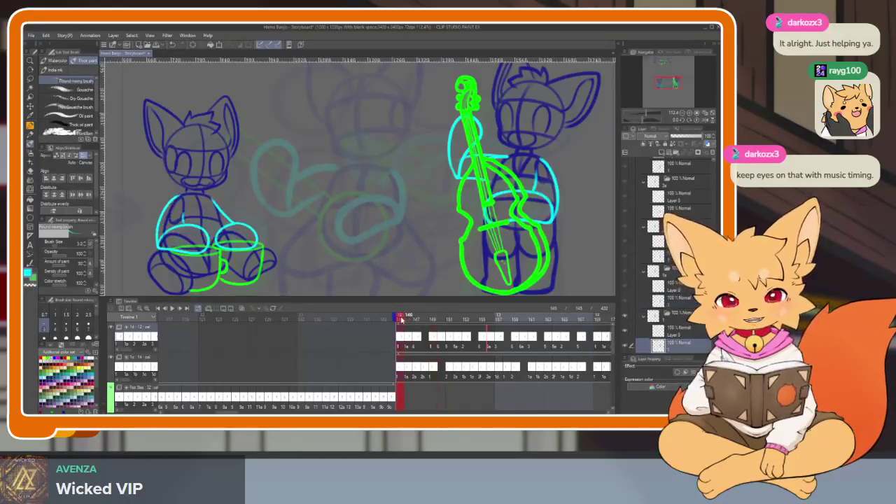
key(Tab)
scroll(476, 326, down, 1)
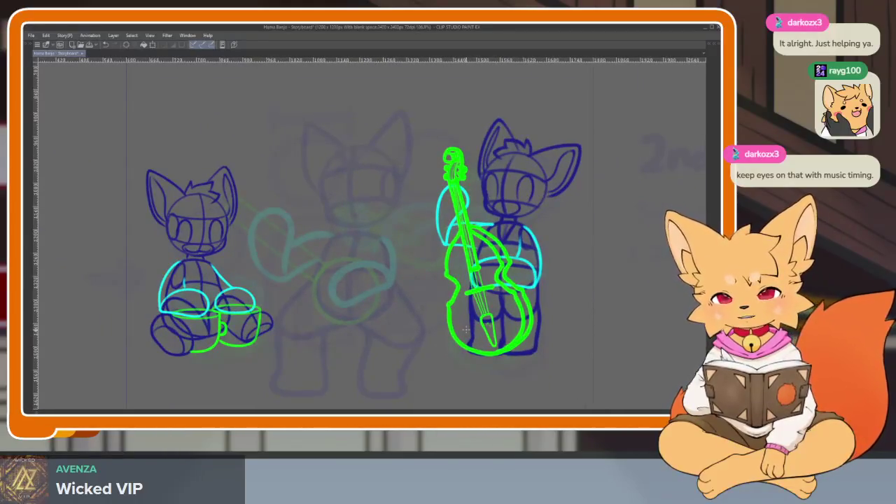
key(Tab)
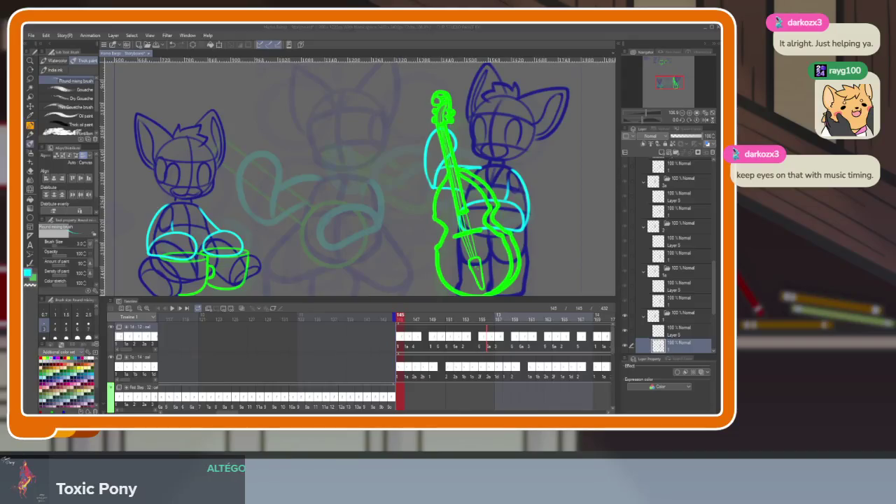
- Reactivate the drawing window, with palettes shown around frame 145
click(378, 29)
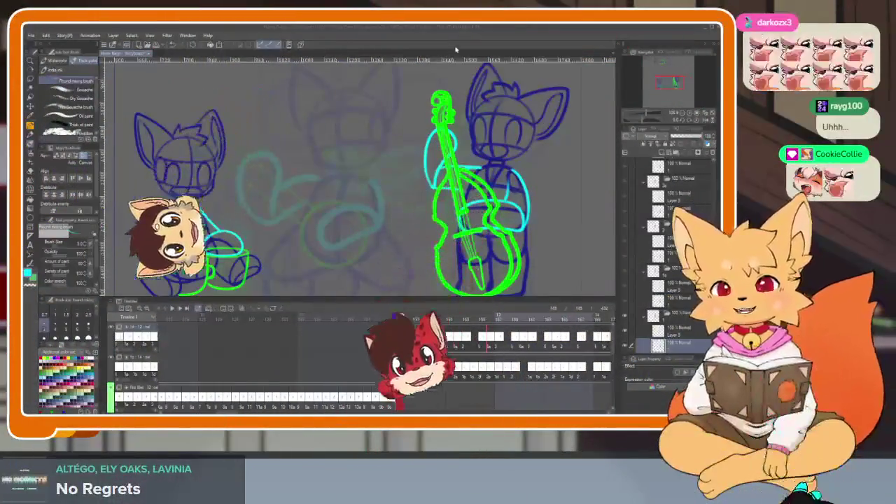
key(Tab)
scroll(502, 319, up, 1)
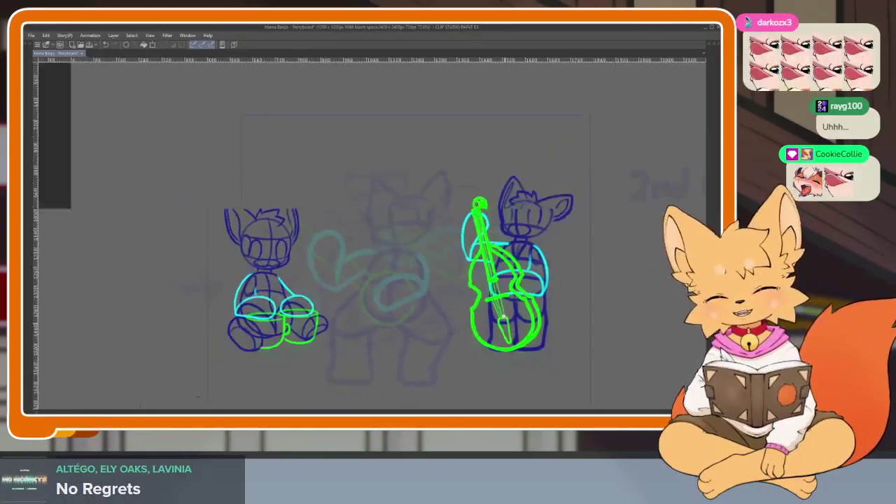
key(Tab)
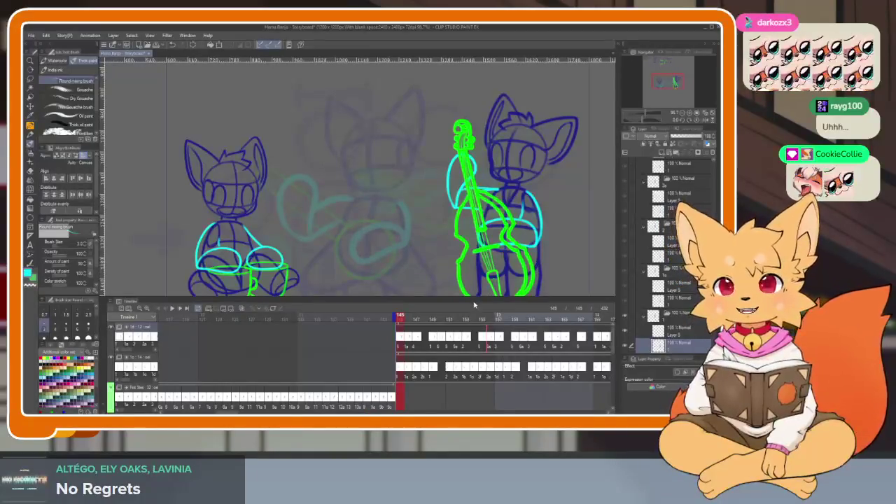
scroll(449, 357, right, 1)
scroll(449, 357, right, 3)
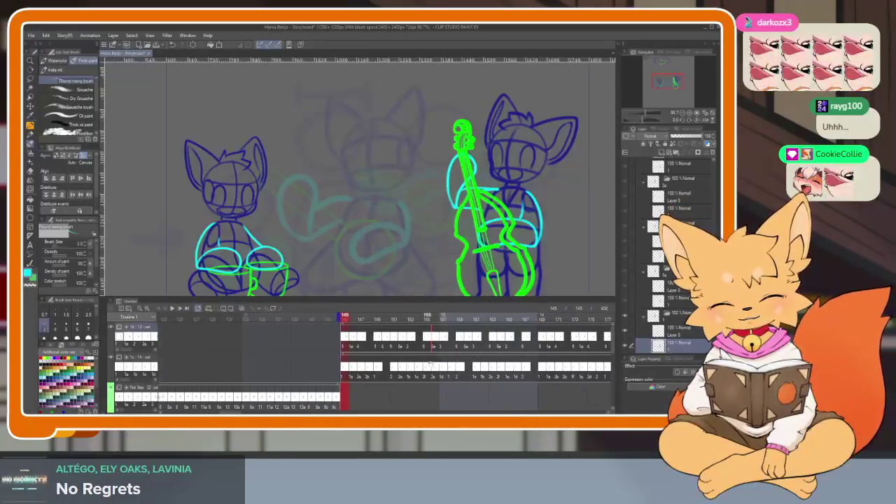
scroll(676, 210, up, 3)
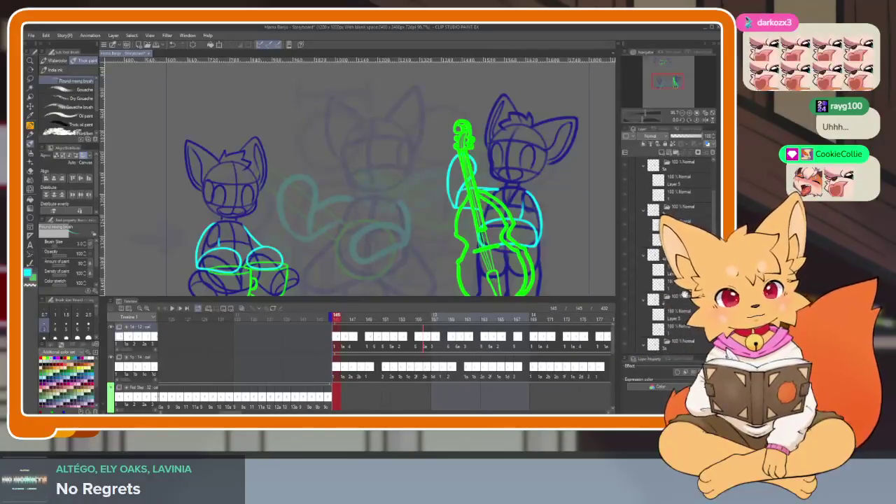
scroll(675, 189, up, 3)
click(643, 162)
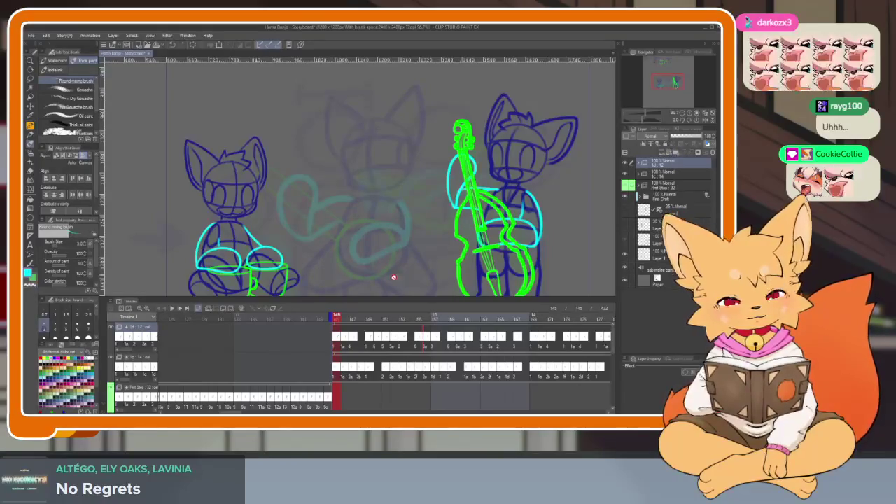
- Create a new animation folder with a vector layer and a new cel 1 at frame 145
click(208, 310)
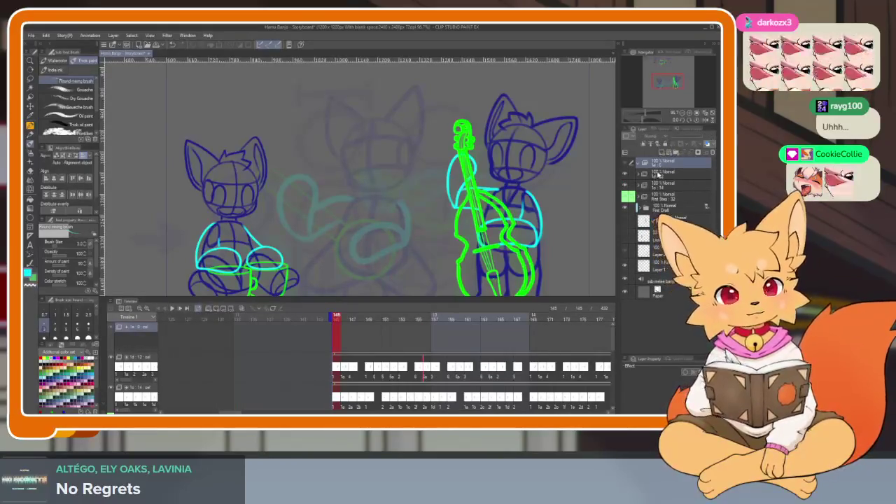
click(676, 153)
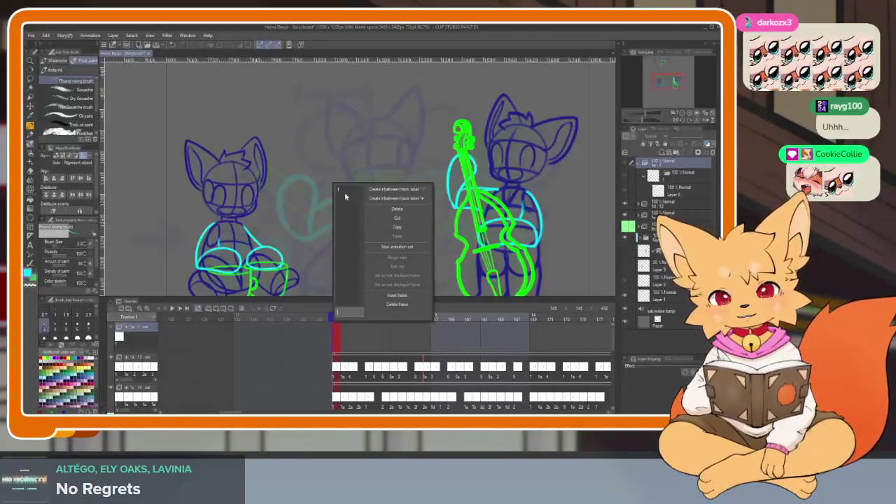
click(339, 189)
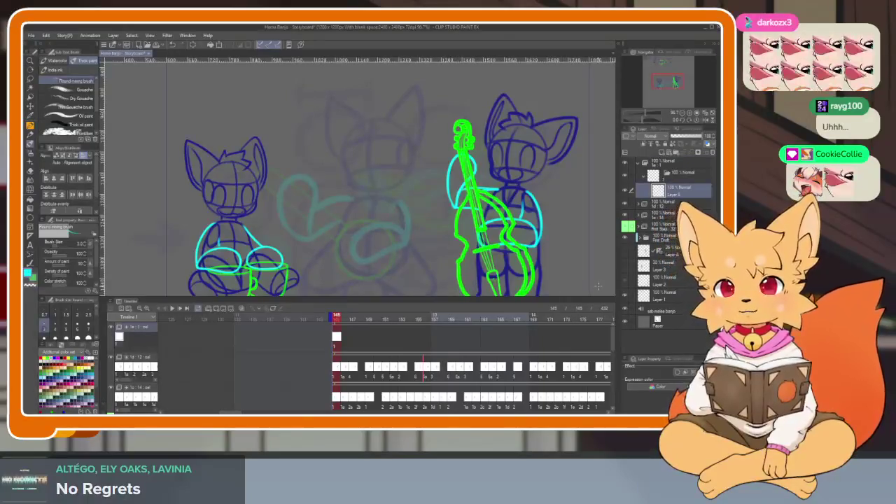
key(Tab)
scroll(455, 327, up, 2)
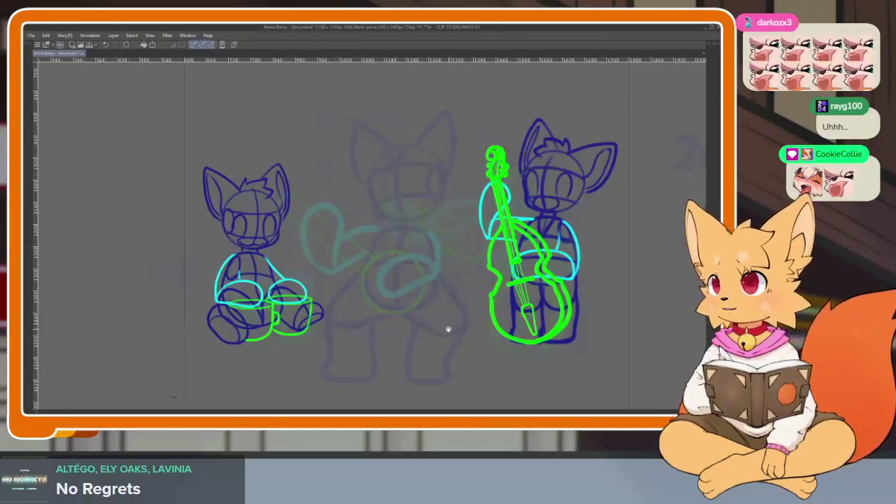
scroll(454, 330, up, 1)
scroll(459, 322, up, 1)
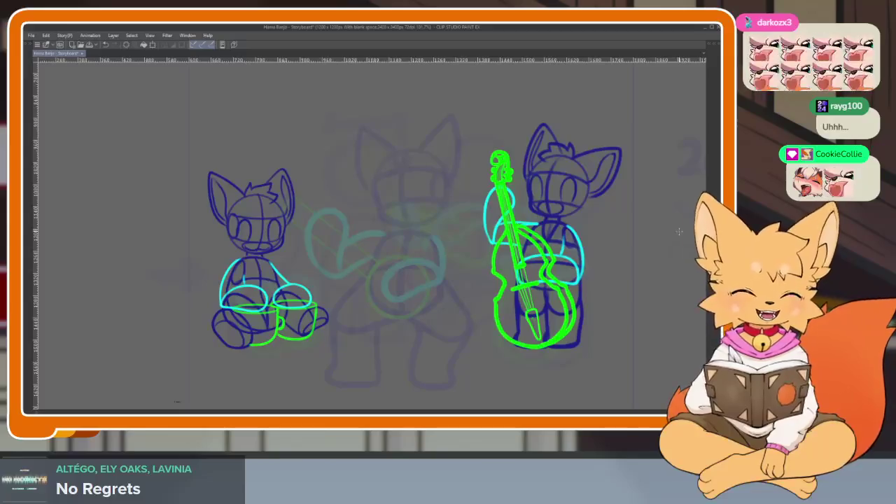
key(Tab)
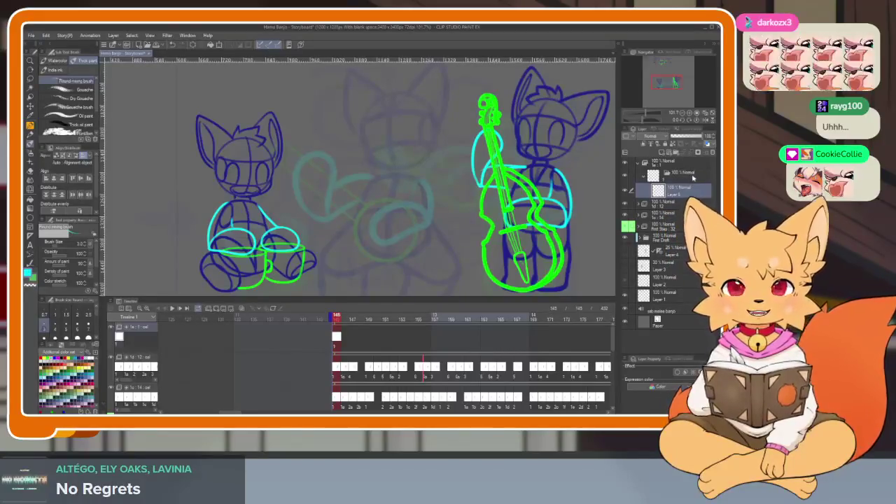
- Select a lower layer and test strokes, leaving a short stroke over the centre fox's head
key(alt+bracketleft)
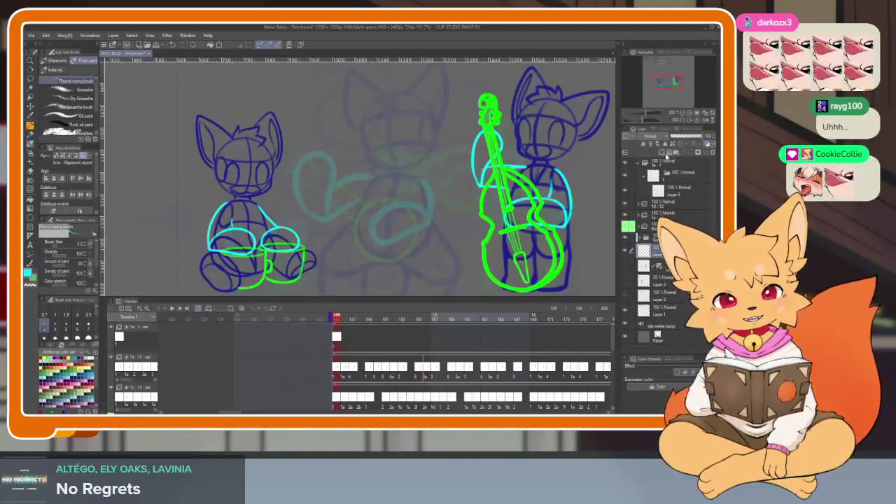
key(Tab)
scroll(451, 329, up, 2)
scroll(452, 336, up, 2)
mouse_move(395, 323)
mouse_down()
mouse_move(420, 263)
mouse_move(441, 298)
mouse_up()
key(ctrl+z)
key(Tab)
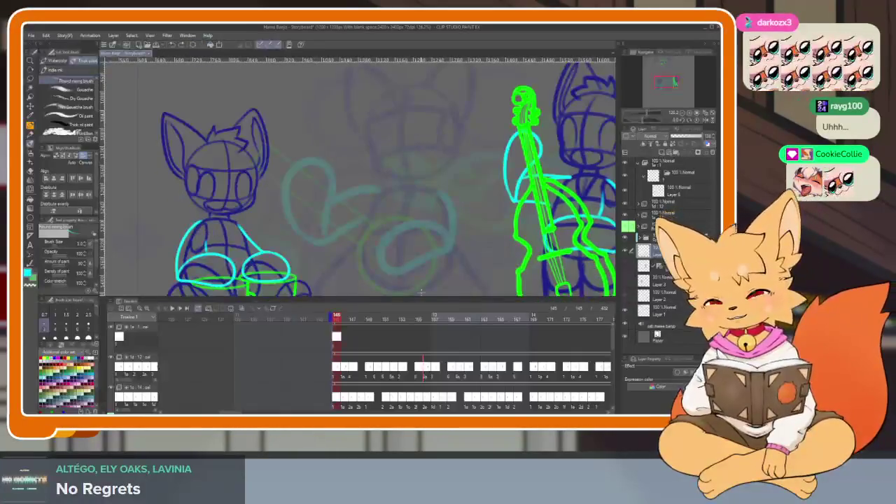
key(Tab)
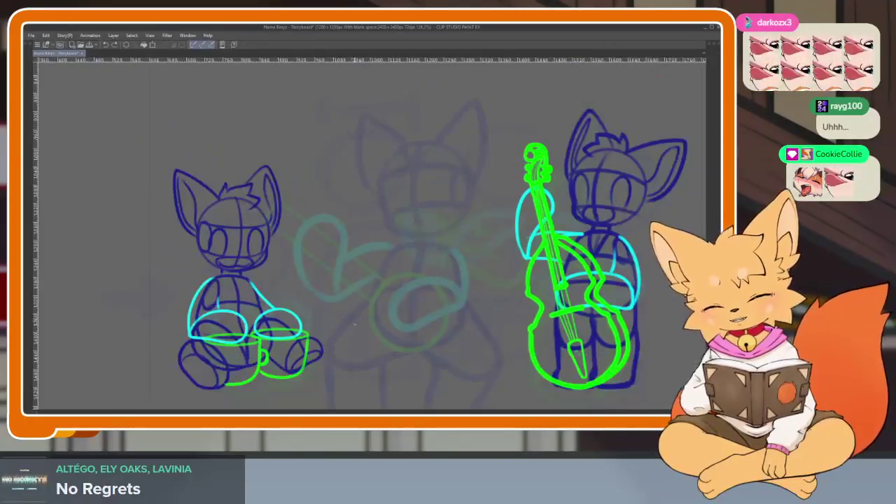
drag(423, 204, 392, 322)
drag(428, 242, 474, 308)
key(ctrl+z)
scroll(508, 308, down, 4)
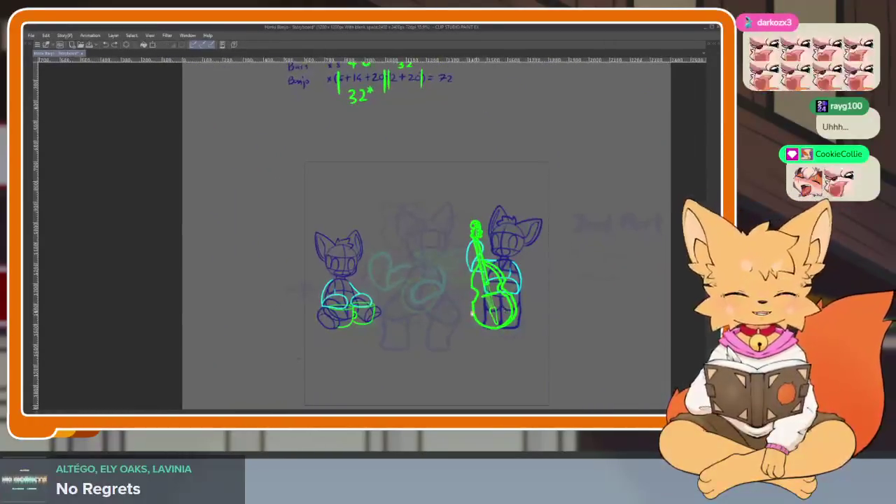
scroll(465, 336, up, 2)
scroll(455, 332, up, 2)
scroll(455, 332, up, 1)
scroll(454, 327, up, 1)
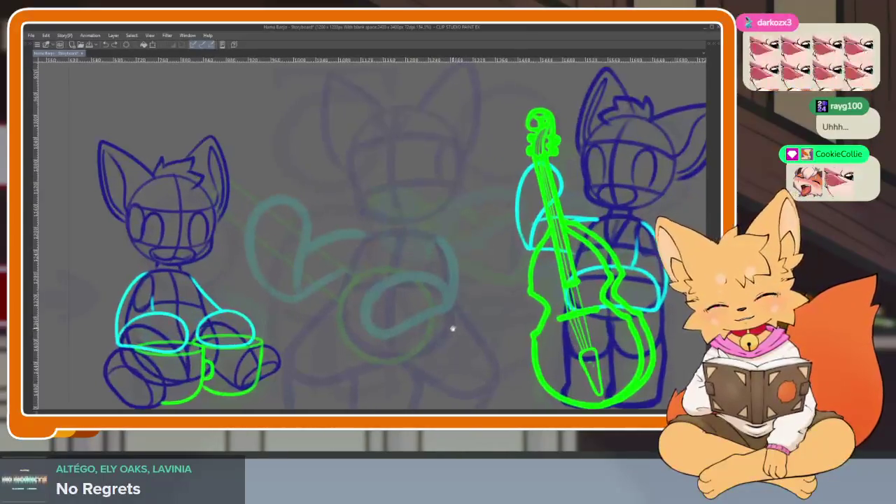
scroll(454, 330, up, 1)
scroll(453, 333, up, 1)
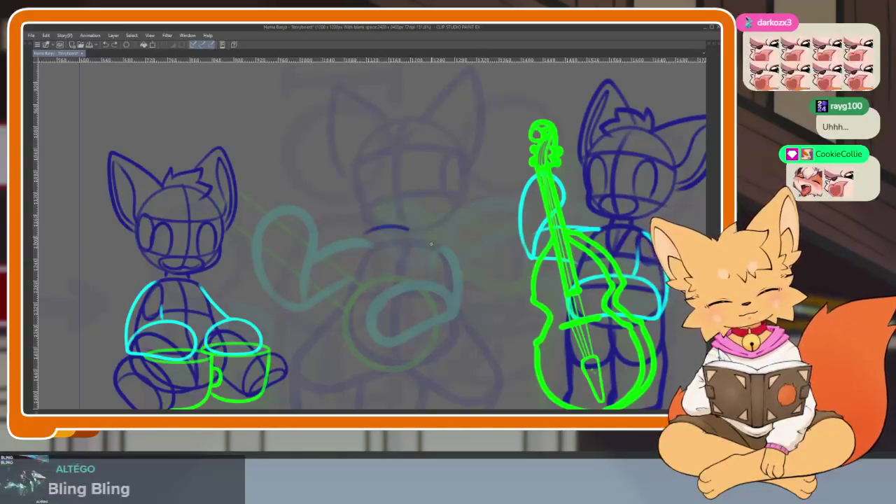
mouse_move(425, 149)
mouse_down()
mouse_move(396, 233)
mouse_move(390, 383)
mouse_up()
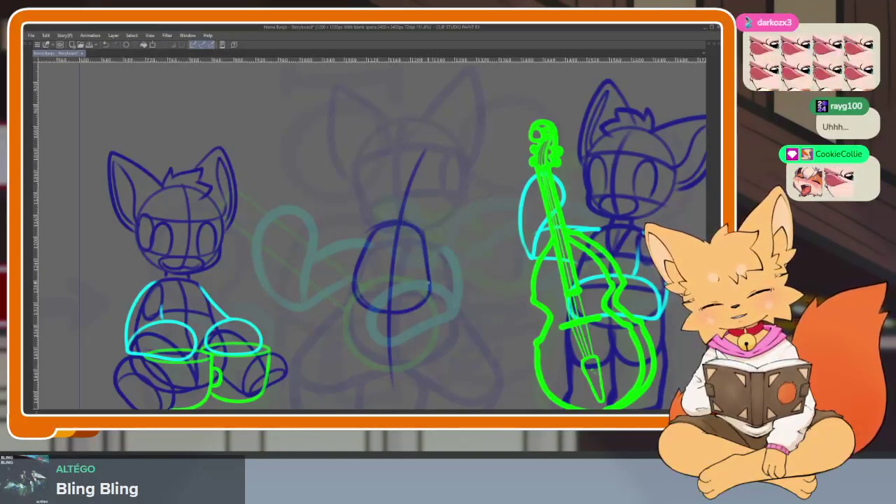
scroll(392, 282, up, 1)
scroll(392, 281, up, 2)
drag(406, 184, 389, 335)
drag(317, 286, 488, 298)
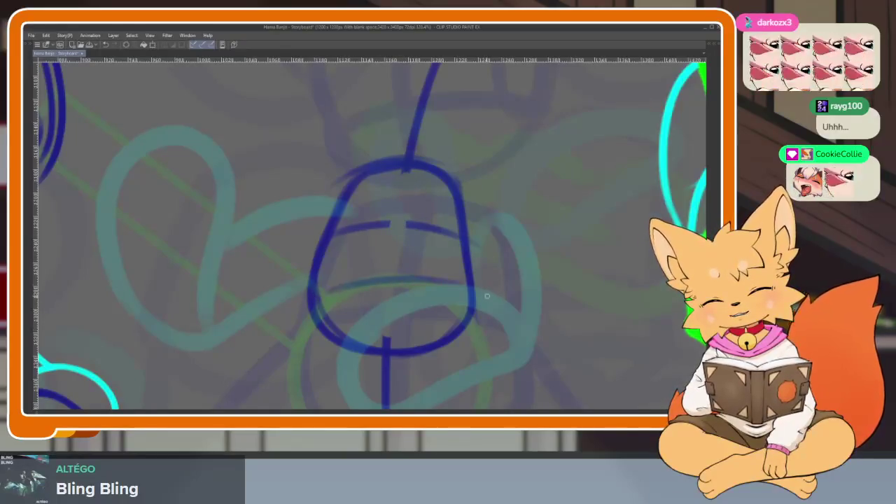
drag(409, 159, 385, 347)
scroll(392, 322, down, 3)
scroll(399, 301, down, 1)
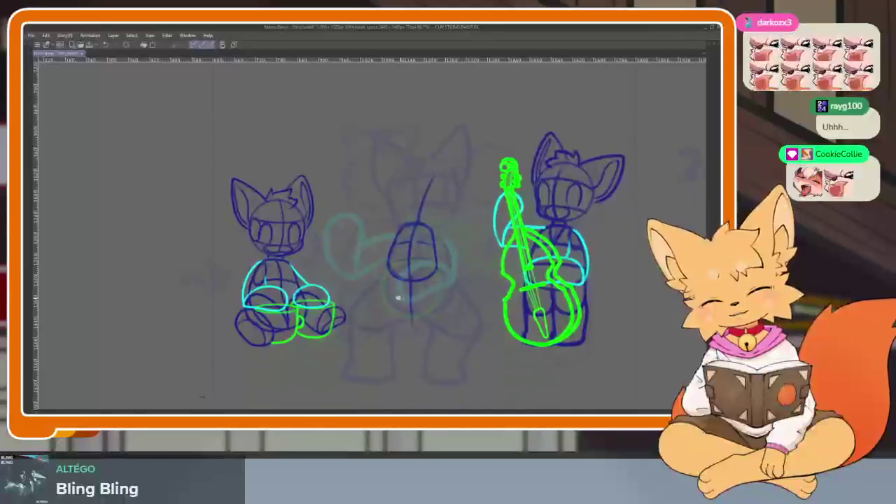
scroll(420, 319, up, 4)
scroll(417, 314, down, 1)
scroll(385, 252, down, 1)
mouse_move(350, 174)
mouse_down()
mouse_move(321, 350)
mouse_move(403, 373)
mouse_move(490, 364)
mouse_up()
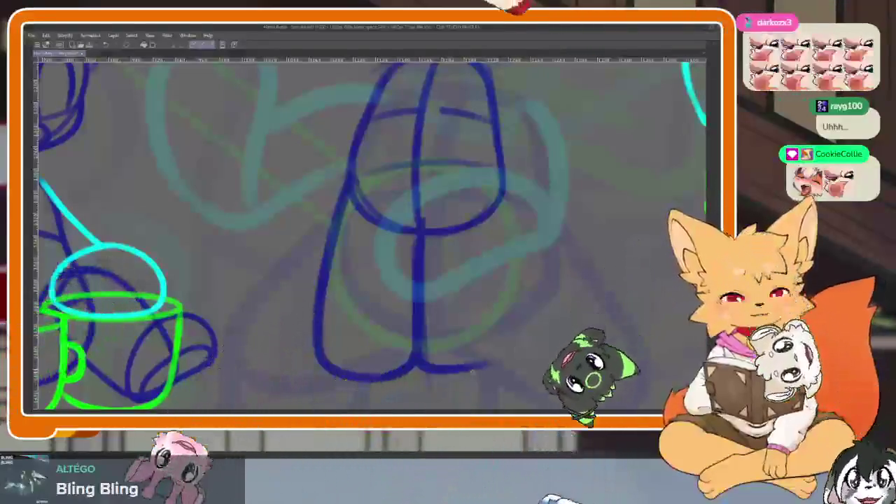
drag(504, 189, 464, 373)
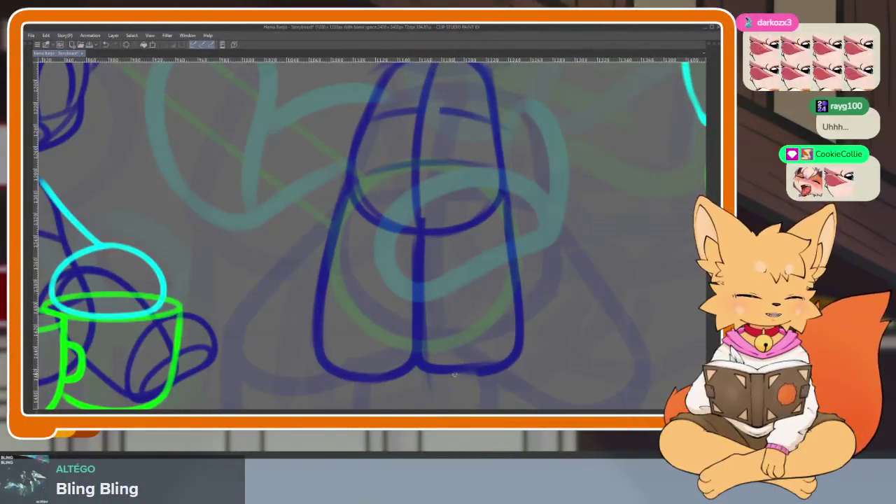
scroll(520, 350, down, 5)
scroll(527, 322, up, 5)
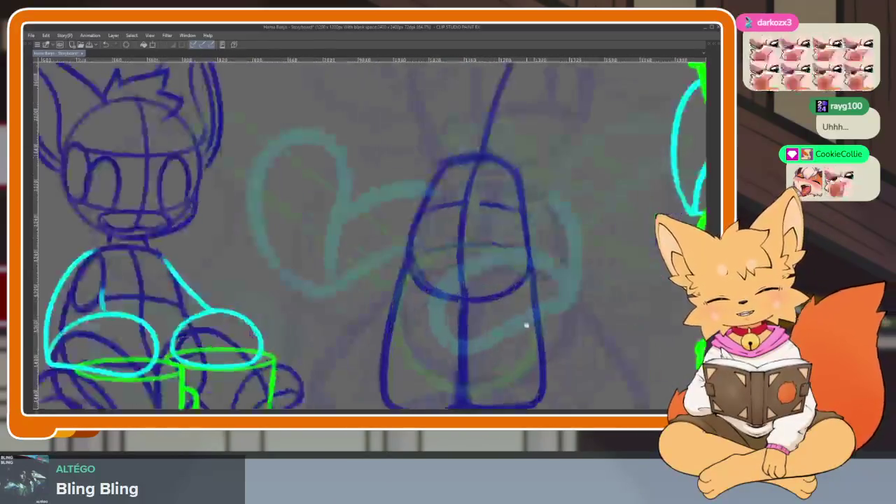
scroll(526, 322, up, 2)
scroll(504, 288, up, 2)
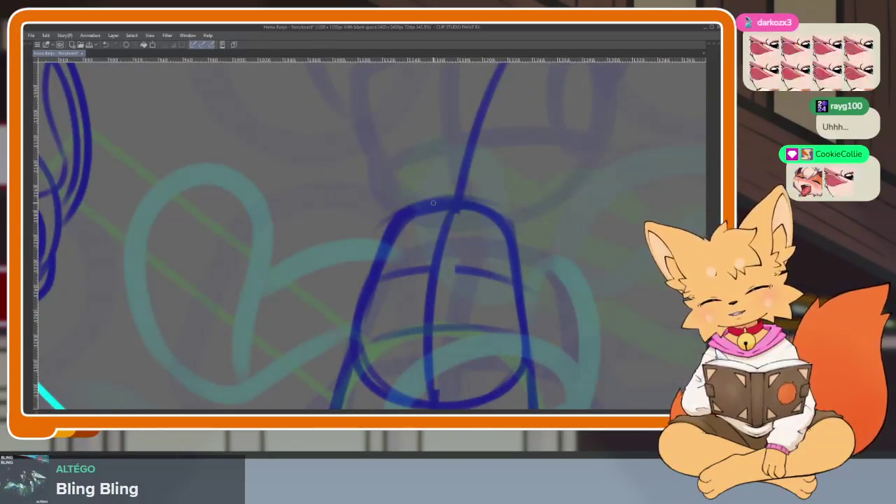
scroll(473, 327, down, 5)
scroll(474, 327, up, 3)
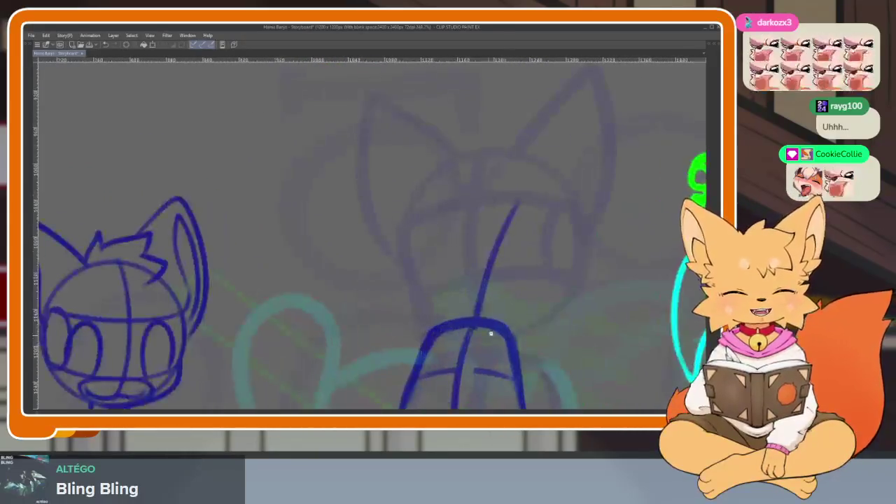
scroll(494, 335, up, 2)
scroll(463, 308, down, 1)
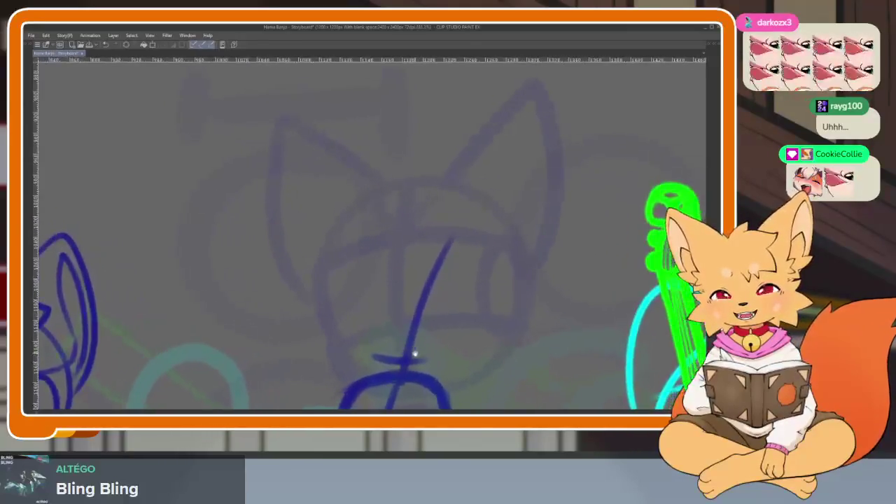
key(Tab)
key(Tab)
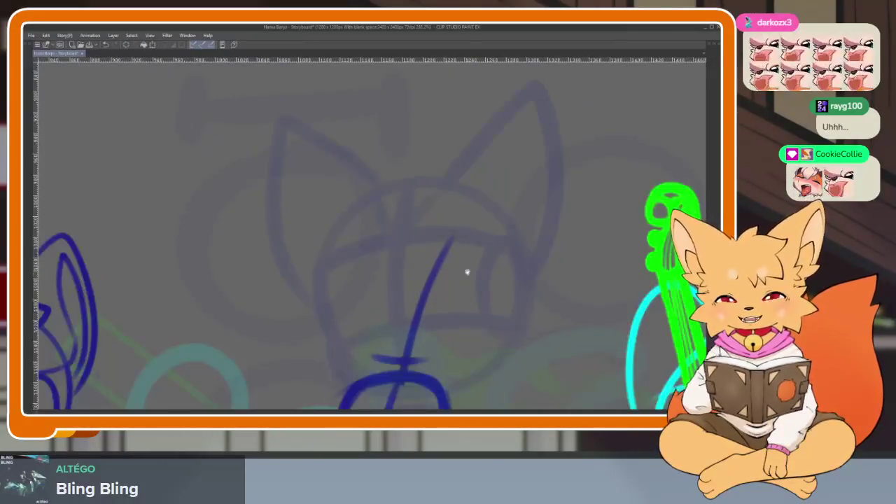
scroll(394, 266, down, 1)
- Draw the middle character's head circle, redrawing it until the size looks right
drag(312, 193, 469, 350)
key(ctrl+z)
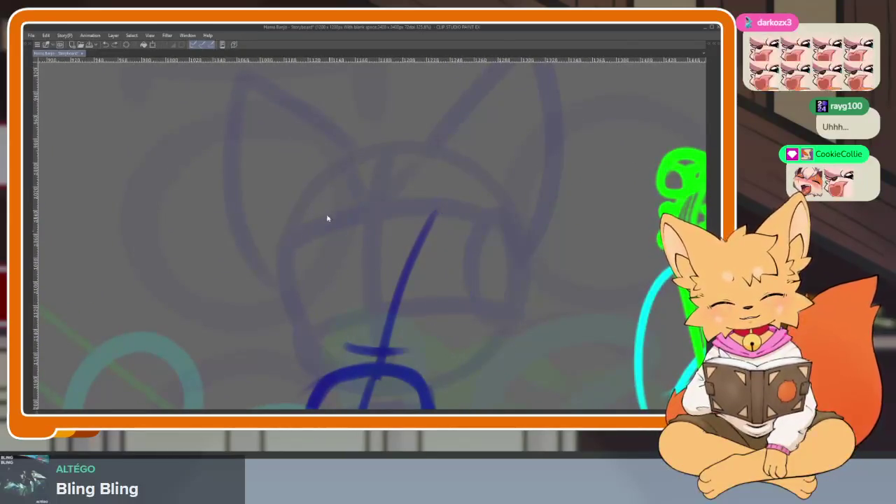
drag(299, 195, 463, 350)
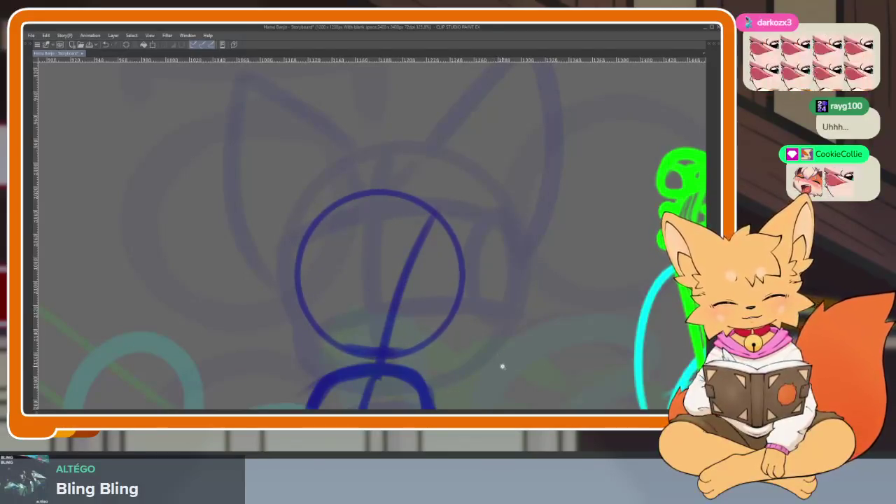
scroll(490, 329, down, 5)
scroll(482, 304, up, 5)
key(ctrl+z)
drag(350, 212, 490, 354)
key(ctrl+z)
key(ctrl+z)
drag(342, 206, 504, 367)
scroll(539, 361, down, 5)
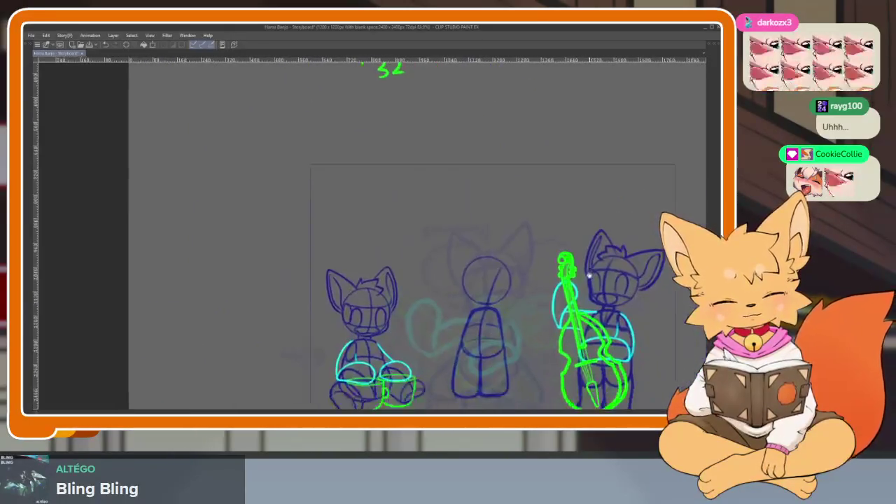
scroll(490, 352, up, 5)
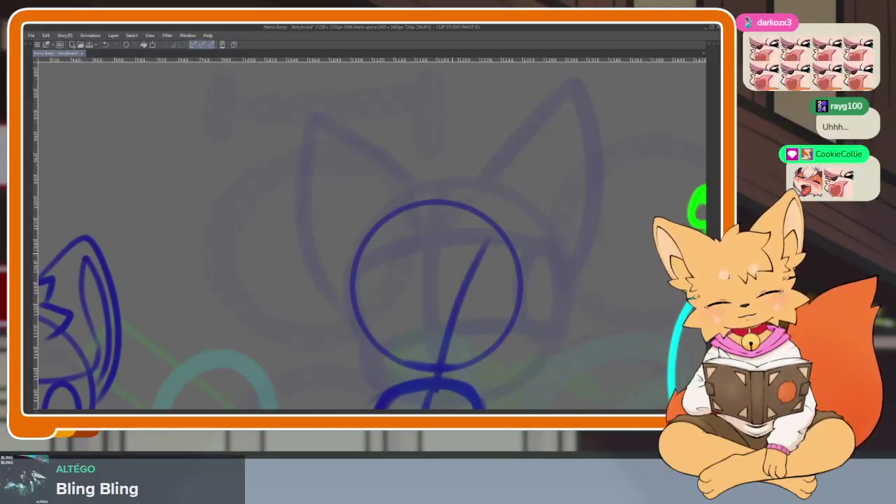
- Erase the diagonal stroke, then add vertical and crossing head guides and a side oval
drag(484, 246, 445, 353)
drag(441, 204, 424, 360)
drag(362, 329, 508, 321)
drag(360, 268, 518, 274)
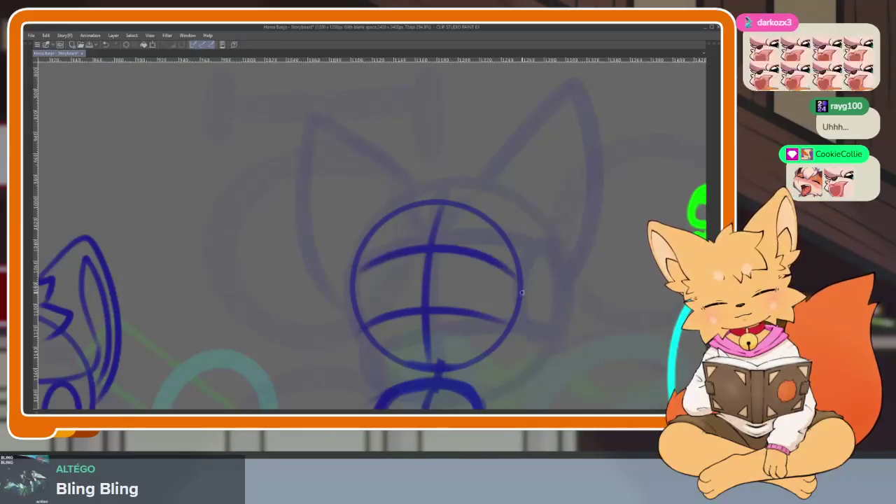
mouse_move(366, 250)
mouse_down()
mouse_move(360, 347)
mouse_move(455, 361)
mouse_up()
mouse_move(515, 301)
mouse_down()
mouse_move(493, 259)
mouse_move(506, 327)
mouse_up()
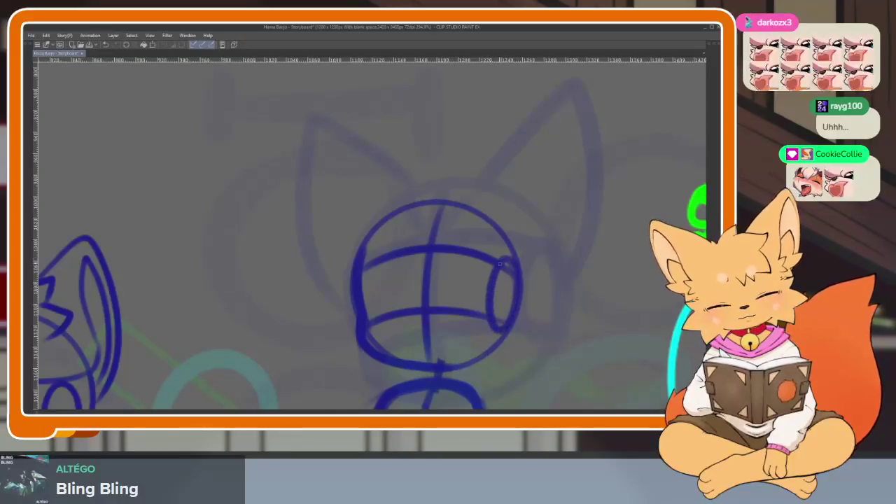
scroll(506, 326, down, 5)
scroll(500, 255, up, 5)
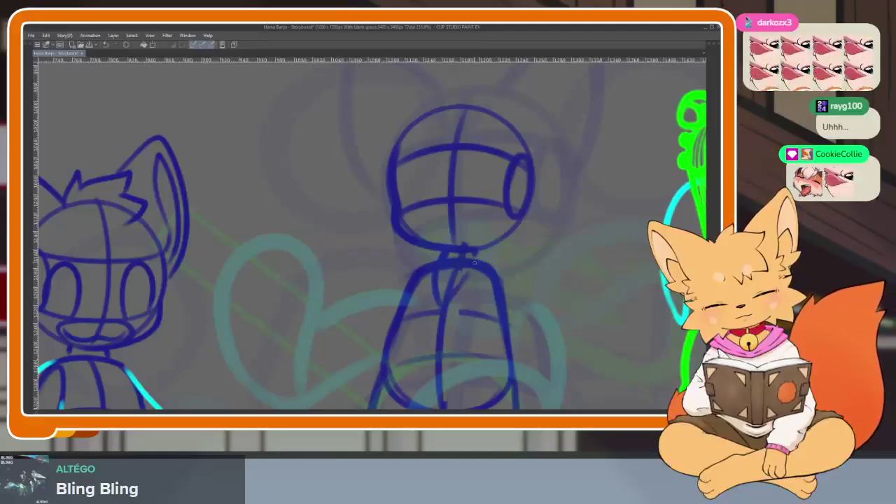
scroll(509, 348, down, 5)
scroll(518, 329, up, 1)
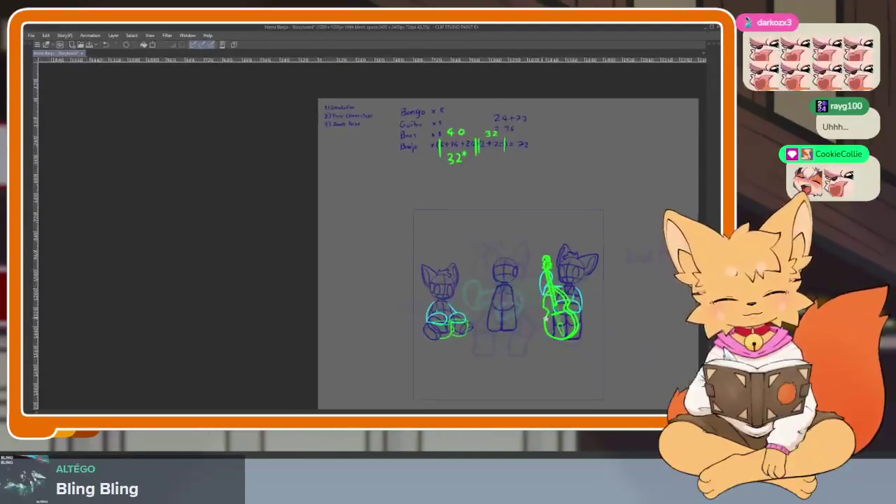
- Free-transform the middle character's rough, shifting it right beside the bass player and enlarging it slightly
scroll(521, 324, up, 1)
scroll(527, 318, up, 2)
scroll(527, 318, up, 1)
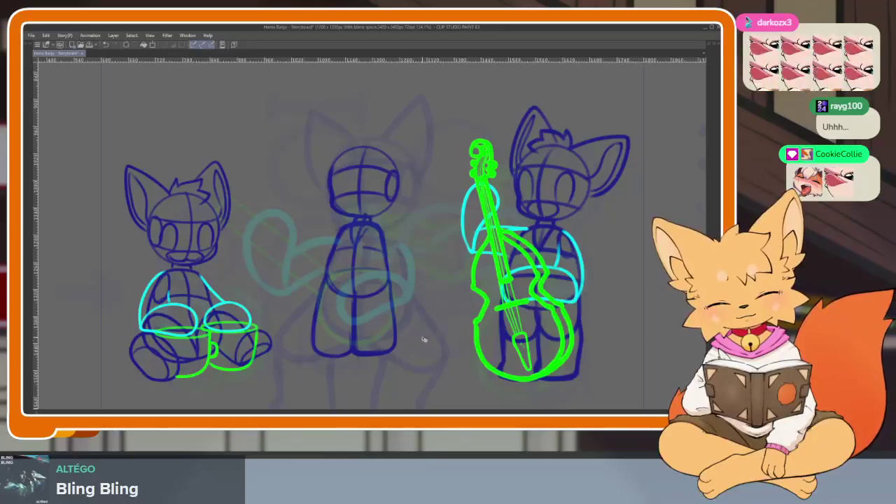
key(ctrl+t)
mouse_move(398, 328)
mouse_down()
mouse_move(576, 332)
mouse_move(457, 332)
mouse_up()
click(410, 403)
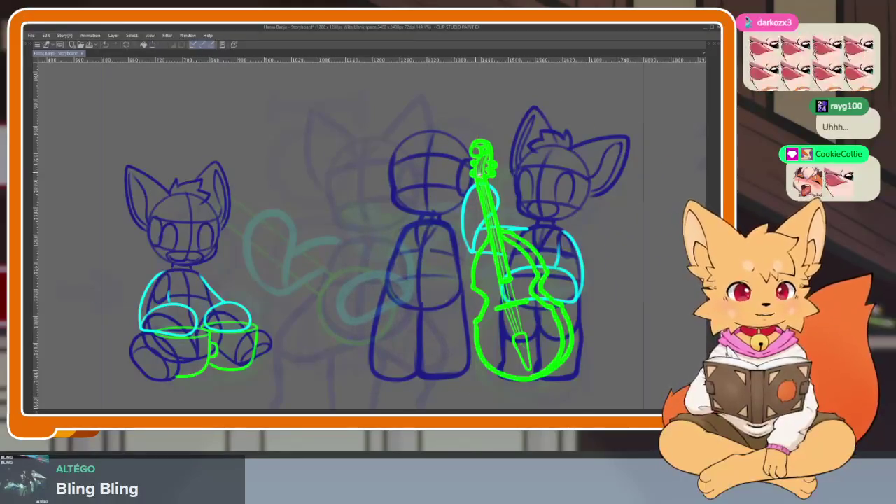
scroll(451, 325, up, 2)
scroll(452, 325, up, 2)
key(Tab)
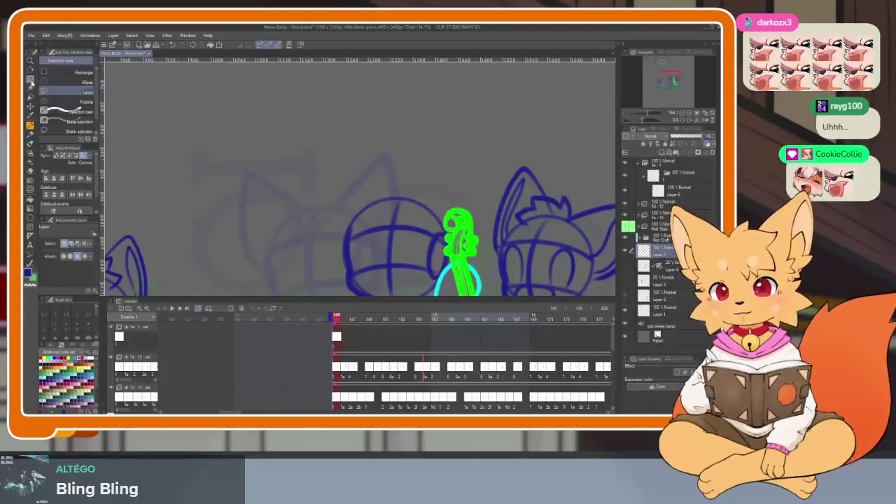
key(Tab)
- Lasso the middle head, scale it down against the right character's head, and return it to the body
mouse_move(381, 226)
mouse_down()
mouse_move(344, 272)
mouse_move(369, 357)
mouse_up()
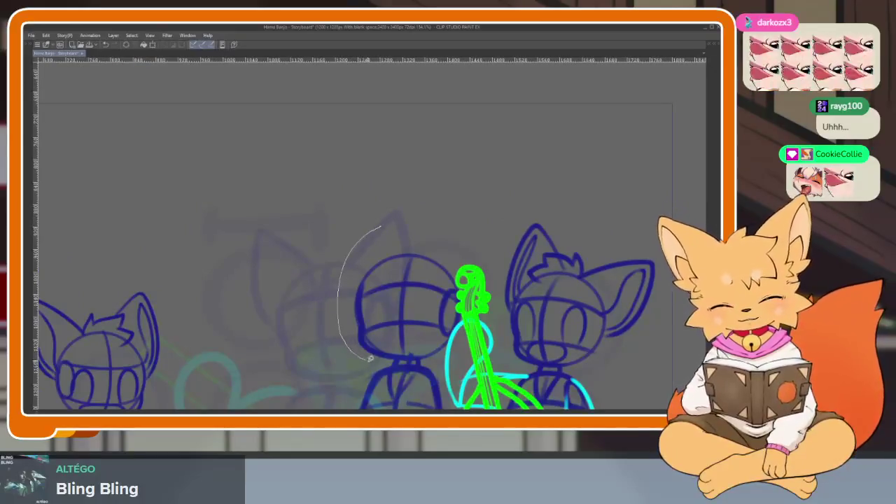
drag(474, 247, 381, 227)
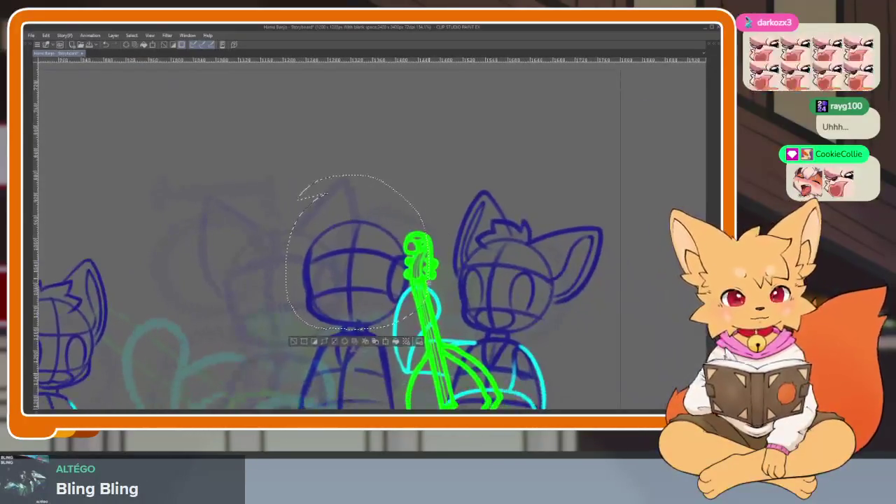
key(ctrl+t)
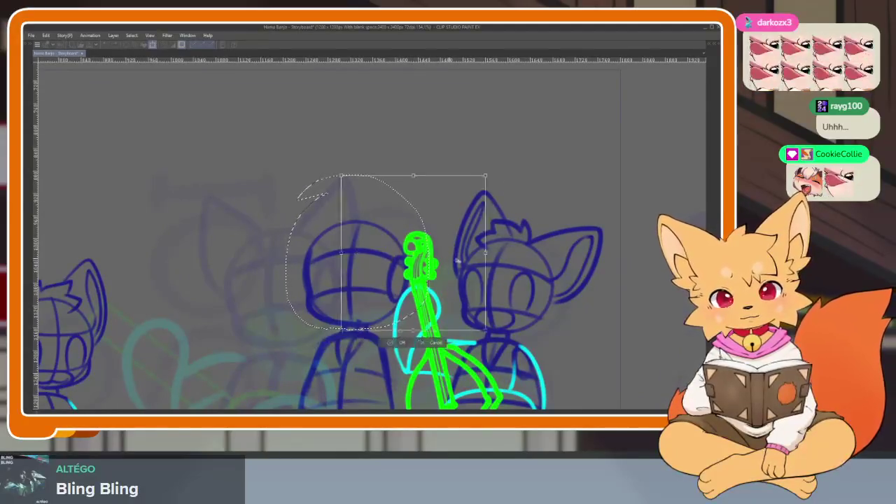
drag(395, 251, 542, 258)
drag(577, 180, 569, 196)
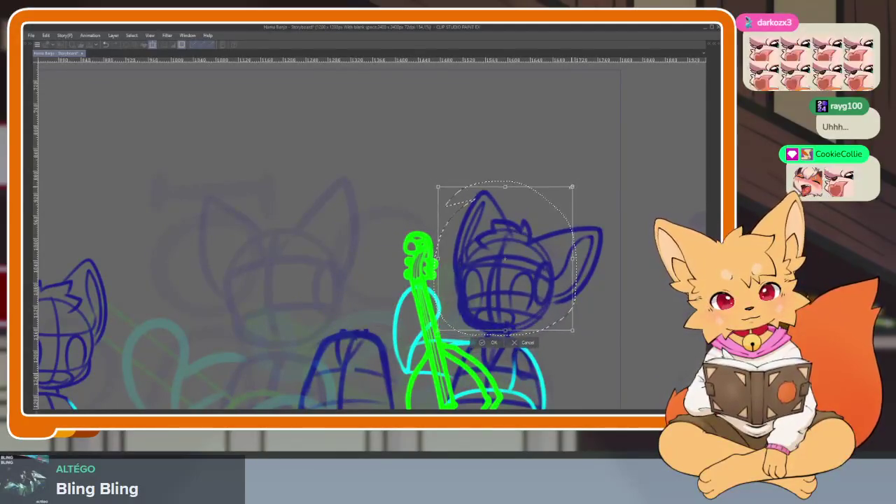
drag(540, 252, 389, 257)
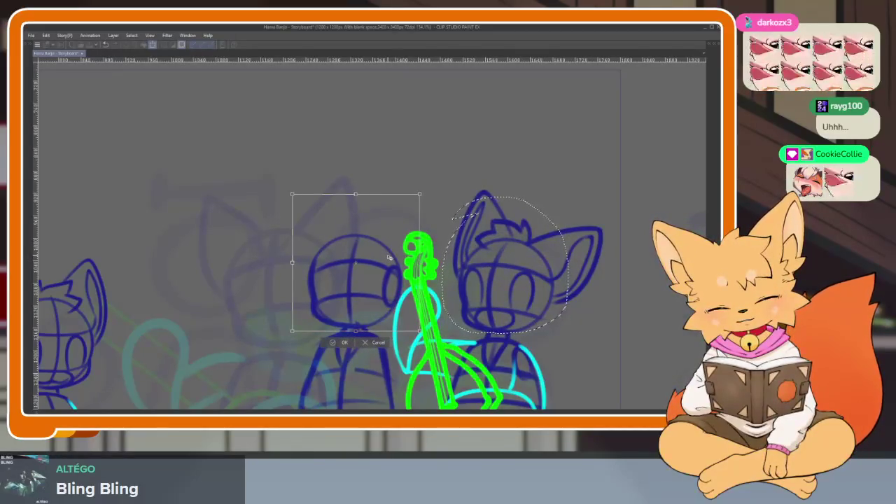
key(Return)
scroll(493, 333, down, 5)
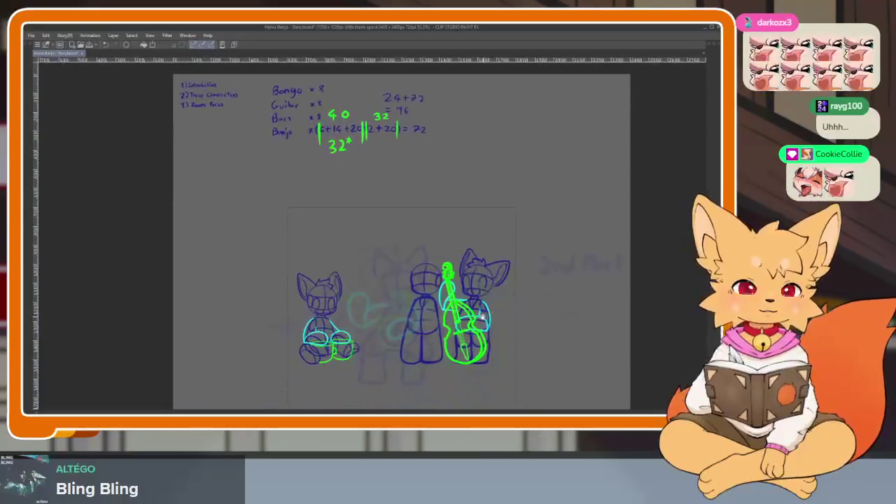
- Erase the old vertical centre guide on the middle character's head
scroll(490, 329, up, 4)
scroll(463, 318, up, 1)
scroll(445, 309, up, 2)
scroll(446, 309, down, 2)
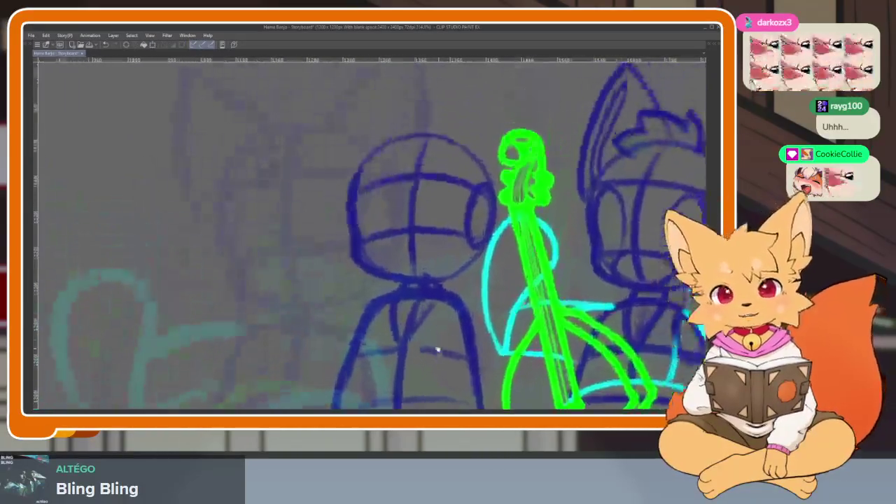
scroll(430, 360, up, 1)
scroll(395, 310, up, 2)
mouse_move(423, 178)
mouse_down()
mouse_move(406, 270)
mouse_move(424, 178)
mouse_move(404, 371)
mouse_up()
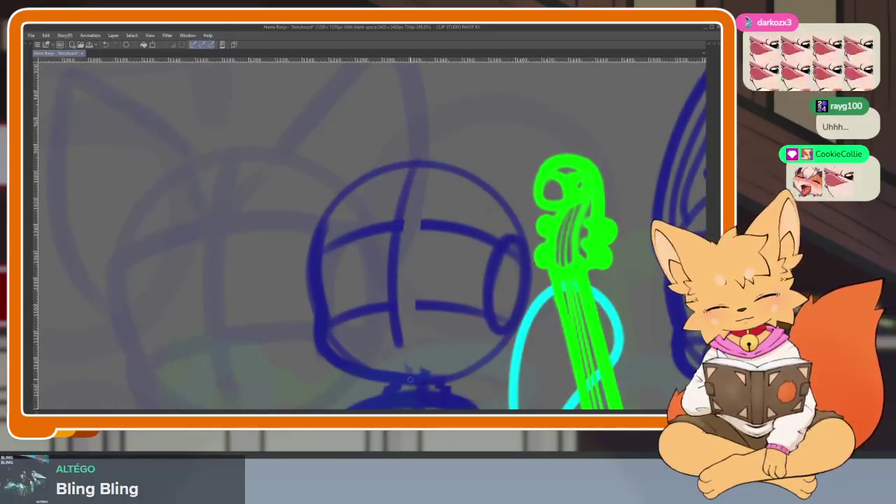
scroll(481, 326, down, 3)
scroll(446, 317, up, 2)
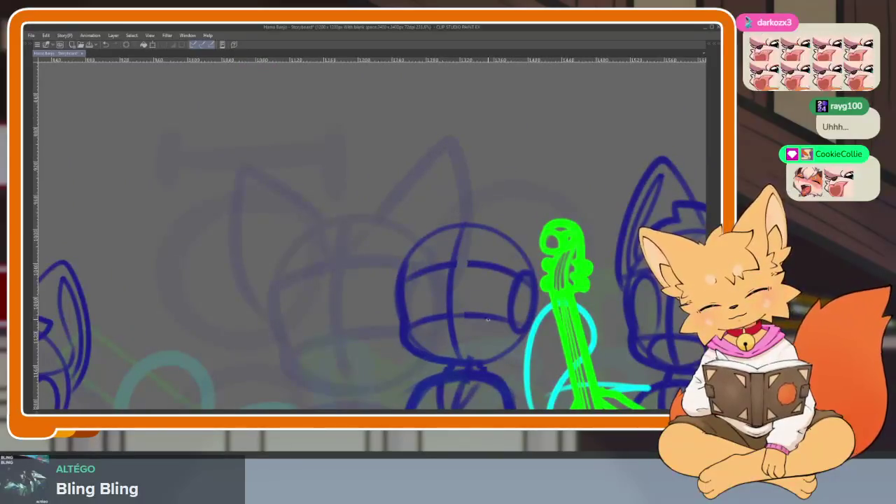
scroll(533, 323, down, 3)
scroll(455, 294, up, 1)
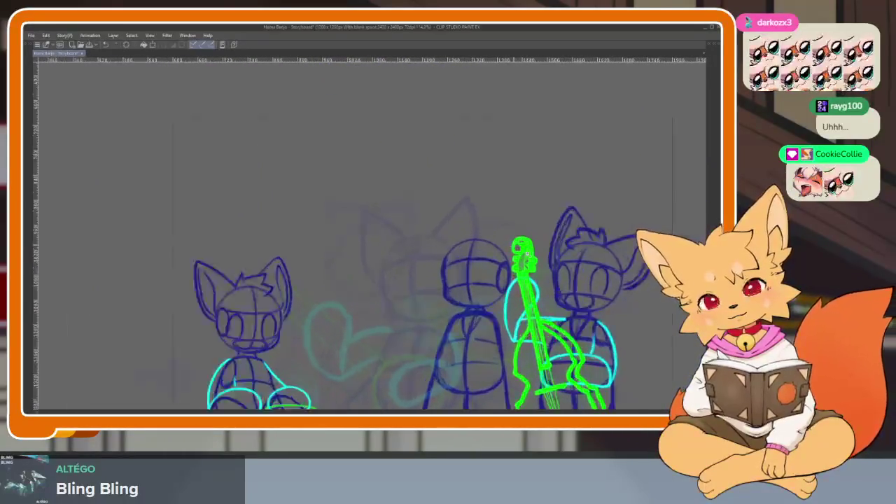
scroll(433, 278, up, 2)
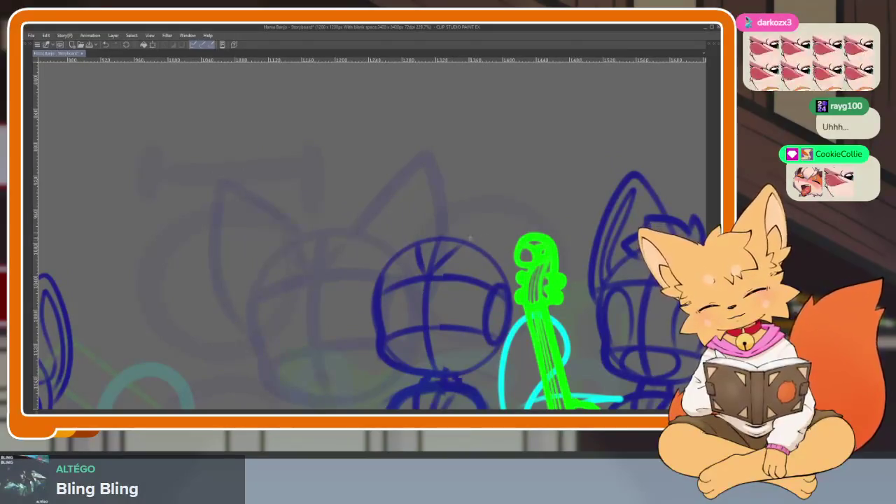
- Draw pointed right and left ears on top of the middle character's head
drag(468, 240, 558, 201)
key(ctrl+z)
drag(468, 242, 563, 181)
key(ctrl+z)
mouse_move(461, 243)
mouse_down()
mouse_move(567, 197)
mouse_move(553, 239)
mouse_up()
mouse_move(438, 237)
mouse_down()
mouse_move(399, 186)
mouse_move(364, 269)
mouse_up()
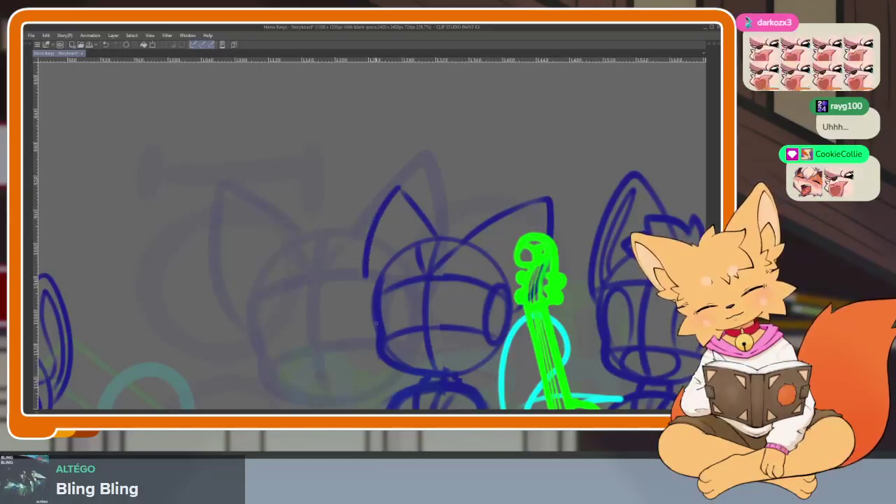
key(ctrl+0)
scroll(577, 293, up, 5)
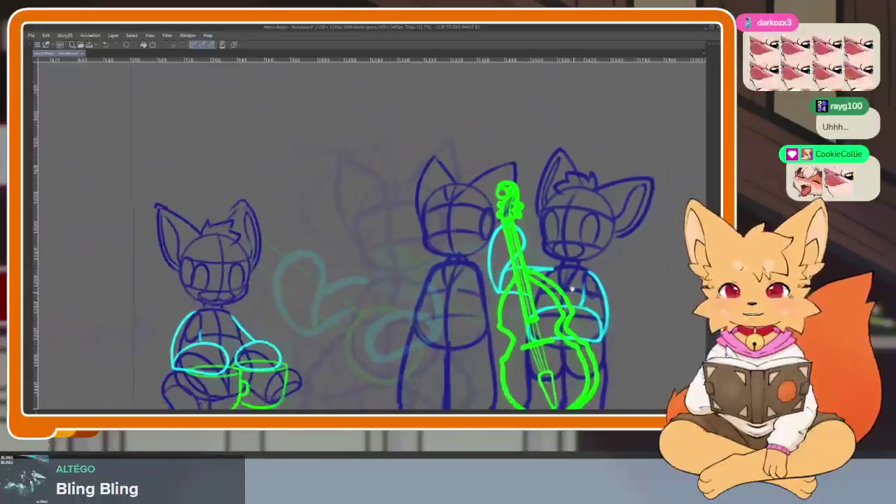
scroll(577, 293, down, 1)
scroll(576, 293, down, 1)
scroll(577, 294, down, 1)
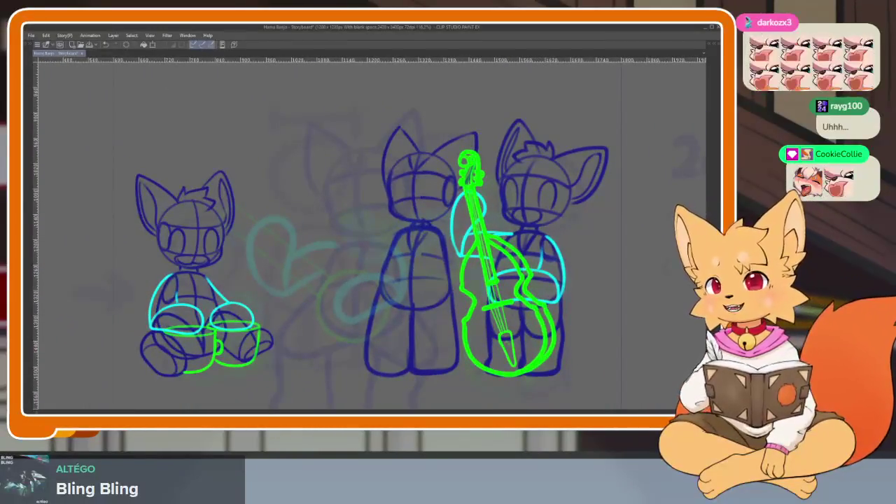
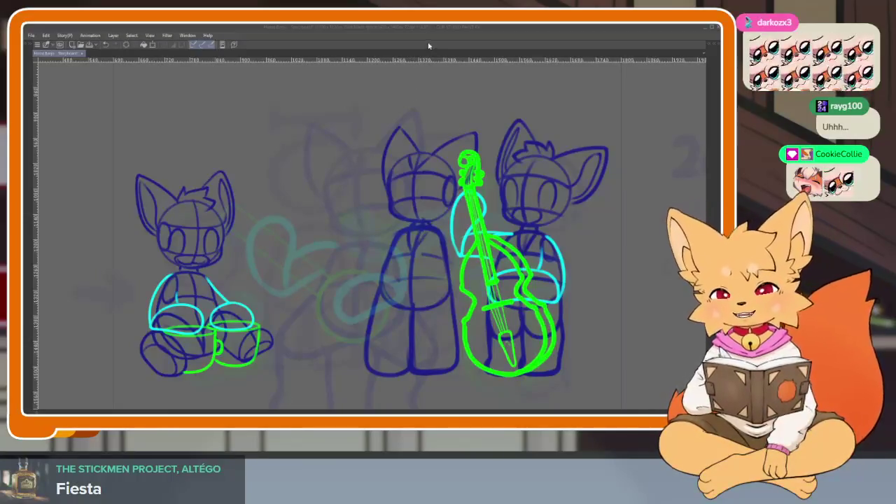
- Hide the panels and zoom in on the middle fox figure beside the green bass
scroll(414, 328, down, 3)
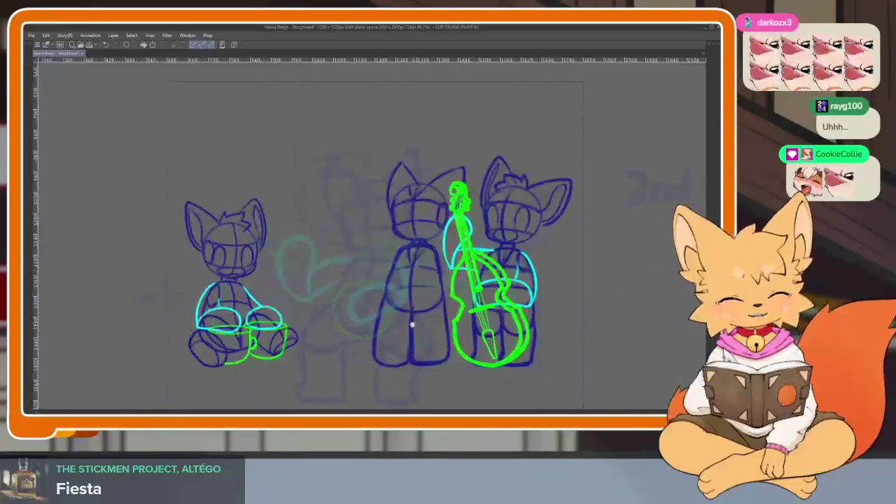
scroll(414, 327, up, 3)
key(Tab)
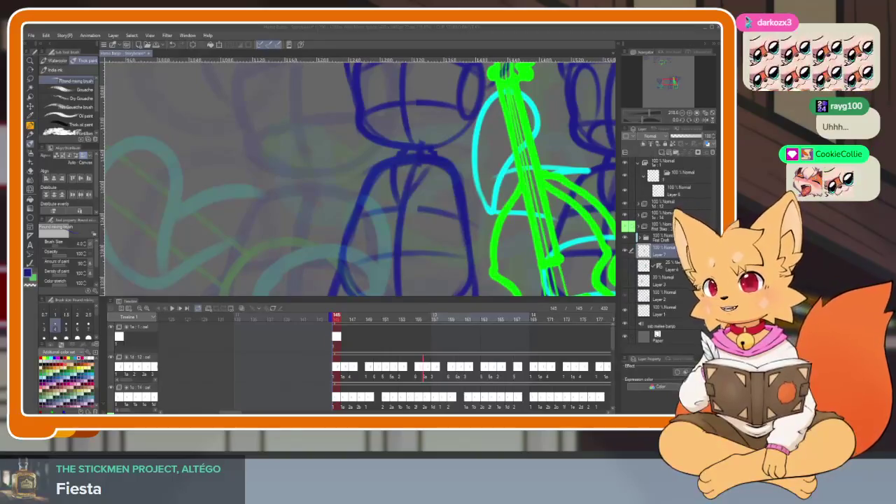
click(440, 27)
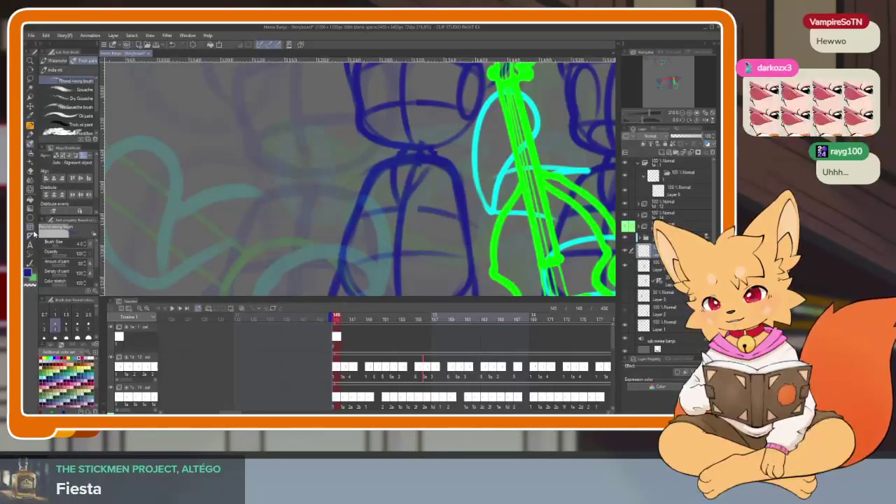
key(Tab)
scroll(436, 319, down, 2)
scroll(435, 319, down, 3)
scroll(436, 319, up, 2)
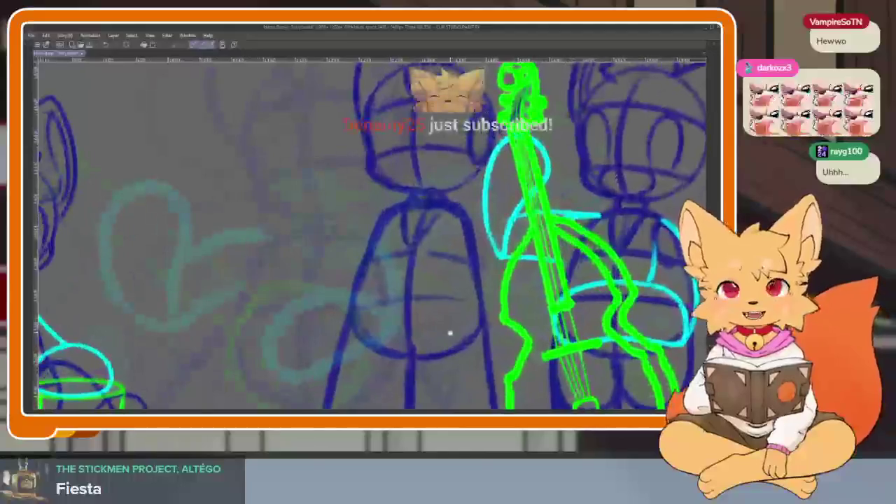
scroll(446, 329, up, 1)
scroll(441, 336, up, 1)
scroll(446, 320, up, 1)
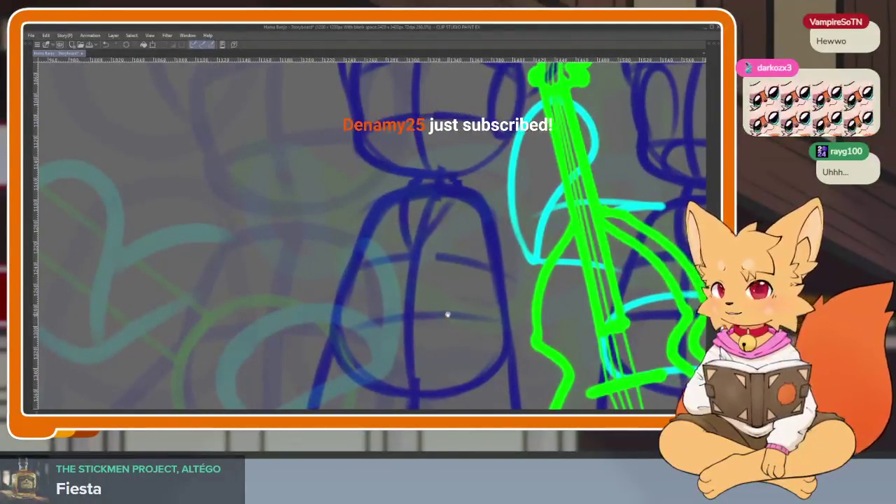
scroll(442, 329, up, 1)
scroll(427, 328, up, 1)
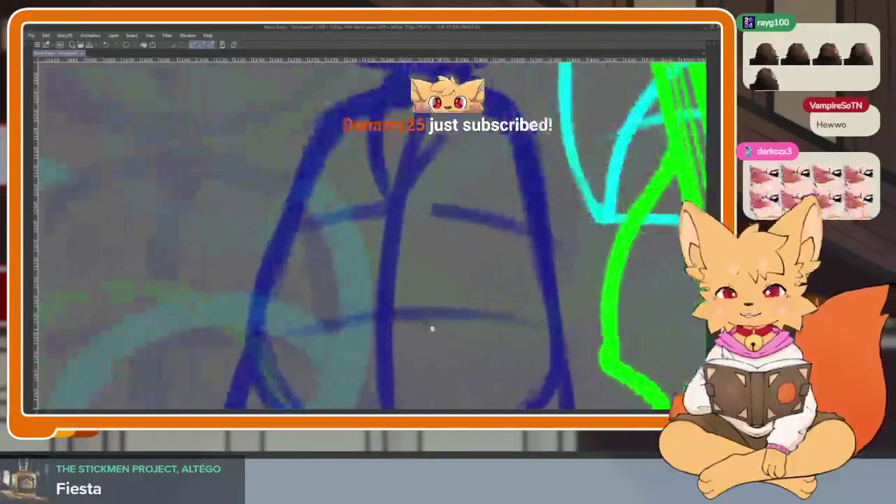
scroll(426, 328, down, 2)
scroll(425, 330, up, 1)
scroll(436, 332, down, 2)
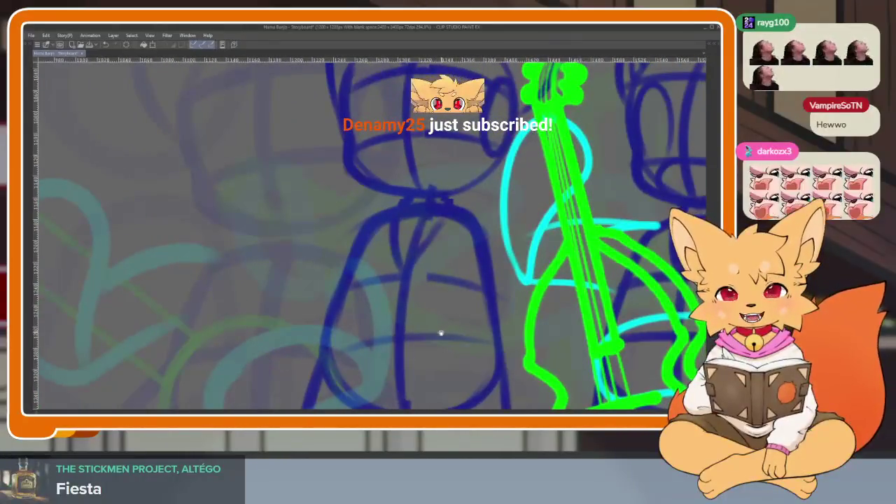
scroll(438, 333, up, 1)
scroll(444, 333, up, 1)
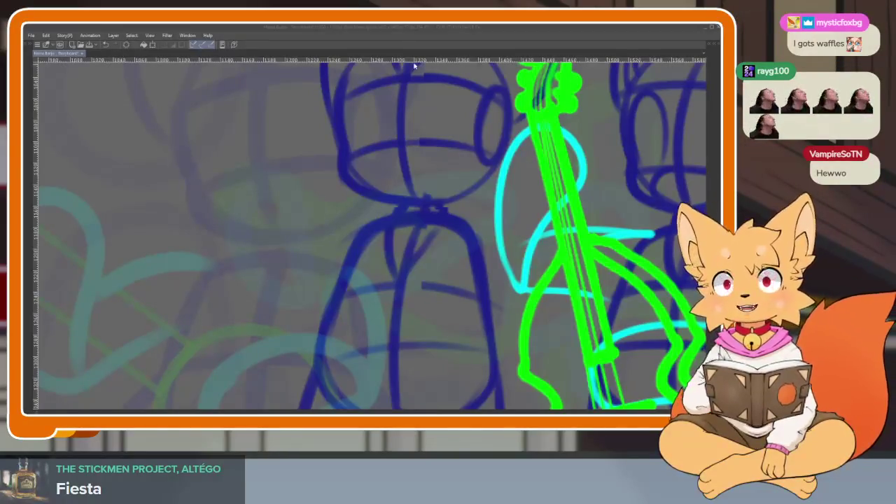
- Sketch a short dark-blue stroke on the middle fox's body
scroll(444, 320, down, 2)
scroll(450, 319, down, 2)
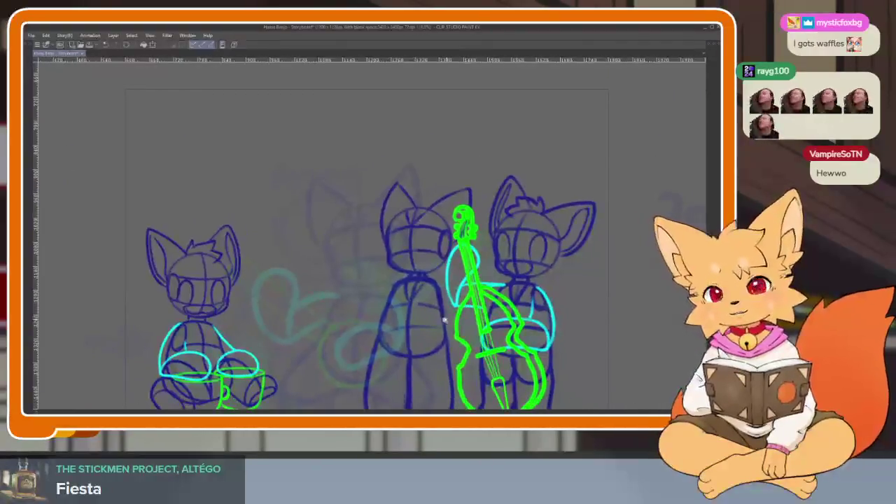
scroll(451, 319, up, 3)
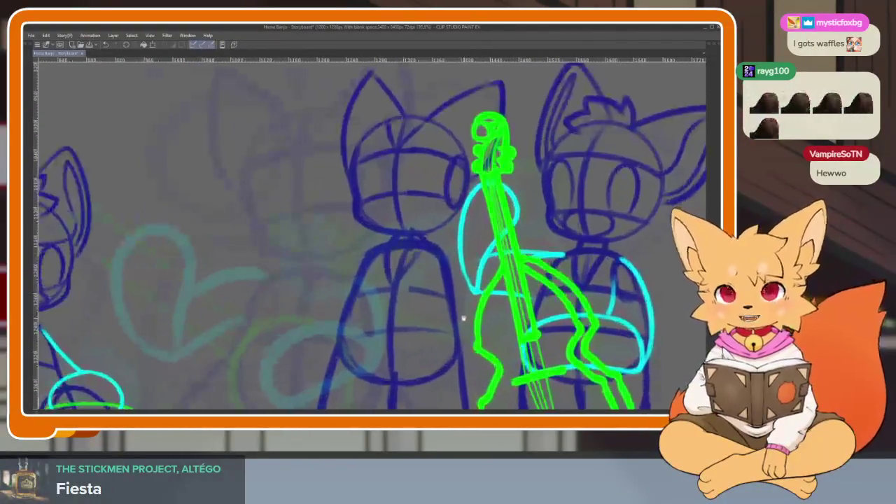
scroll(464, 319, up, 1)
scroll(470, 297, up, 1)
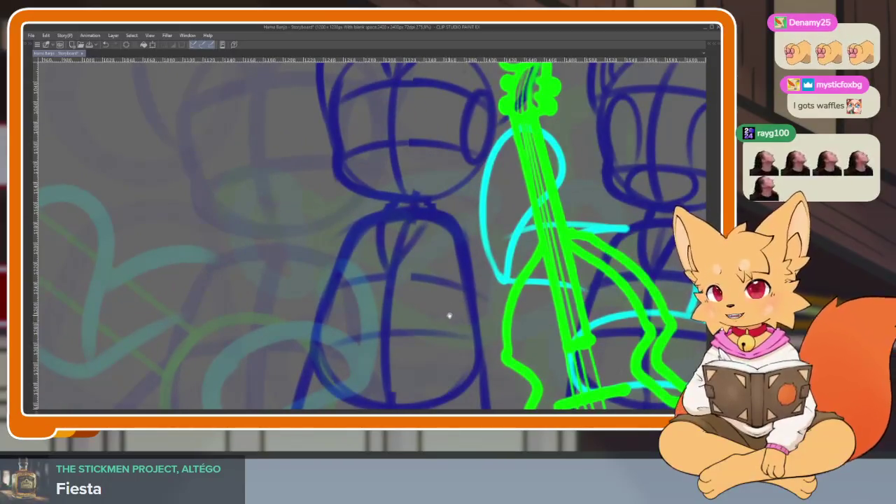
scroll(449, 316, down, 1)
scroll(444, 330, down, 1)
scroll(465, 306, up, 2)
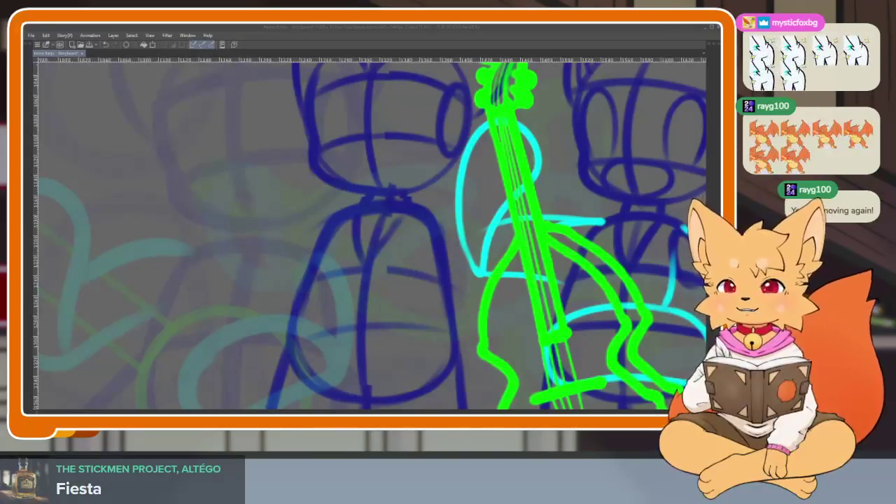
drag(240, 242, 262, 222)
scroll(466, 318, up, 1)
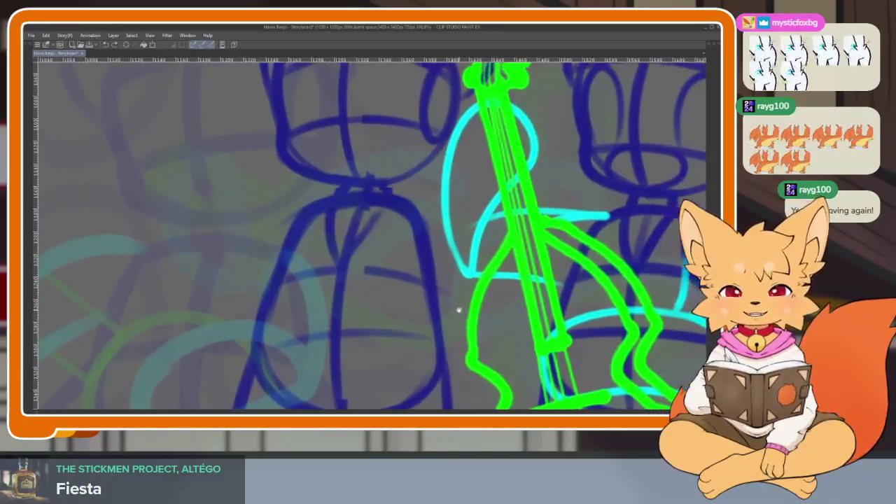
scroll(459, 323, down, 2)
scroll(448, 320, down, 1)
scroll(445, 321, down, 1)
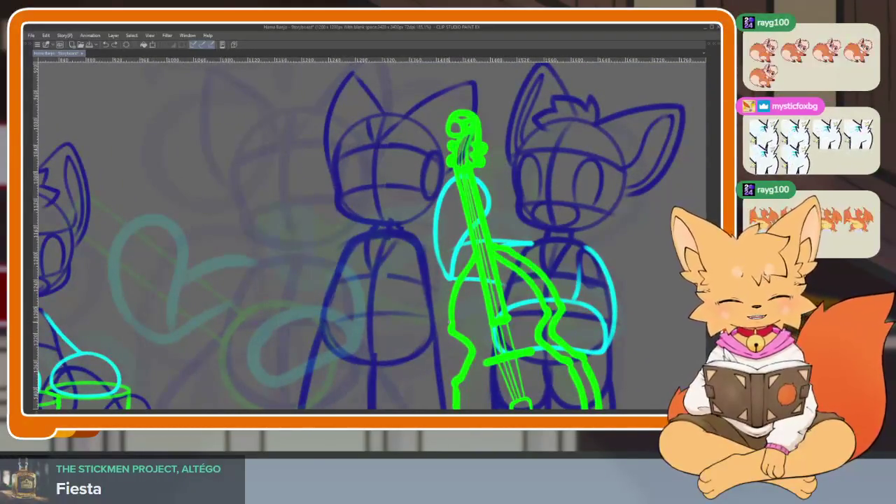
key(Tab)
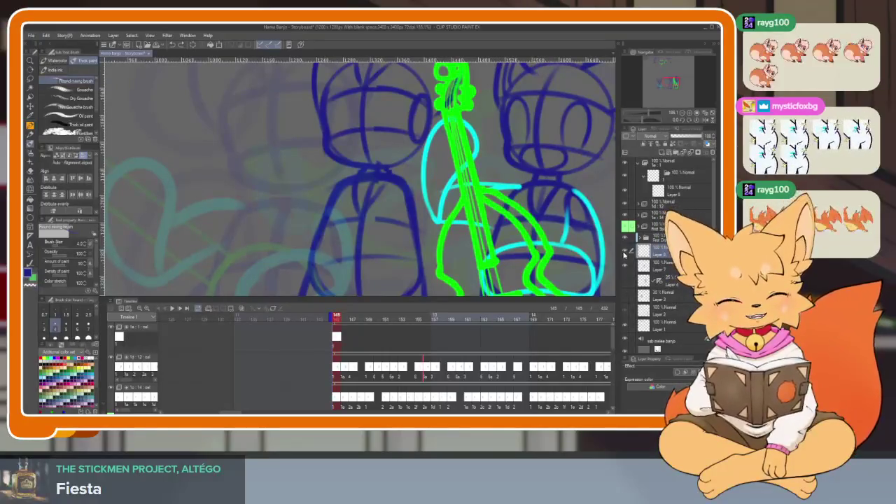
key(Tab)
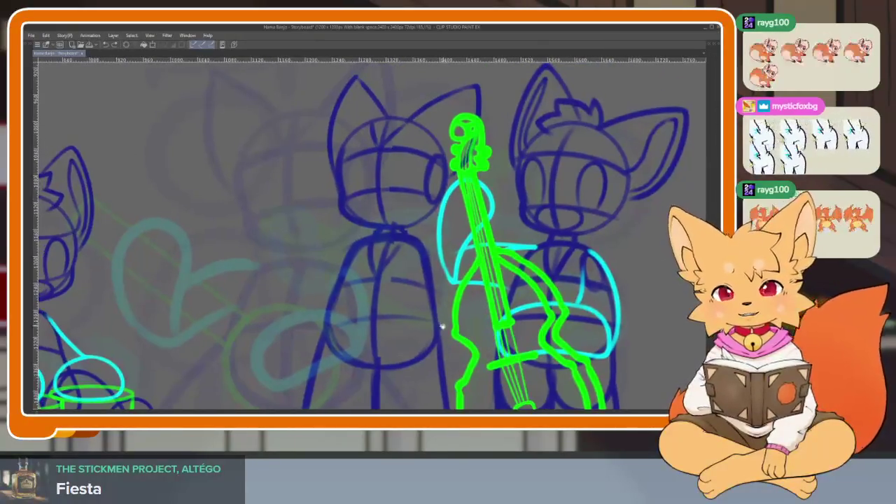
scroll(442, 325, up, 1)
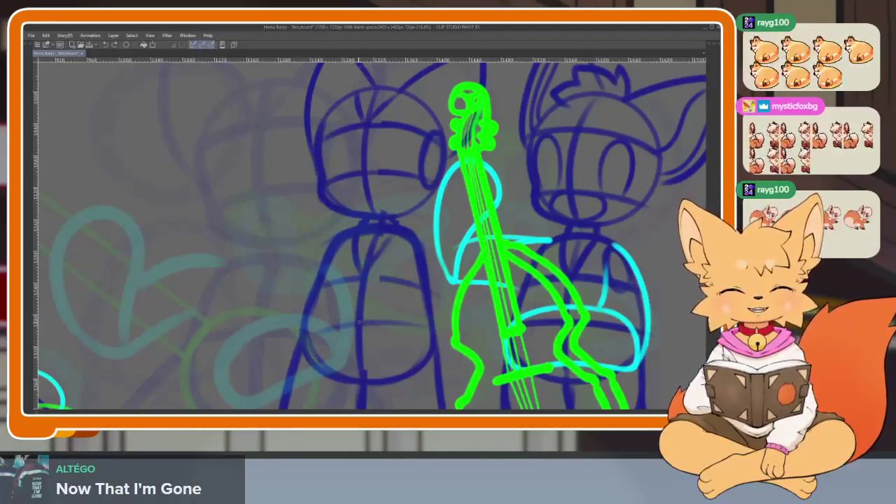
scroll(434, 341, down, 2)
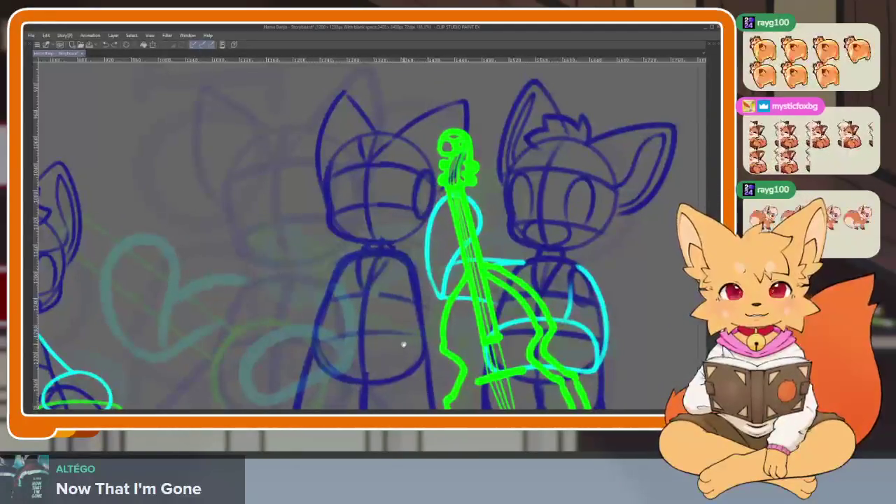
key(Tab)
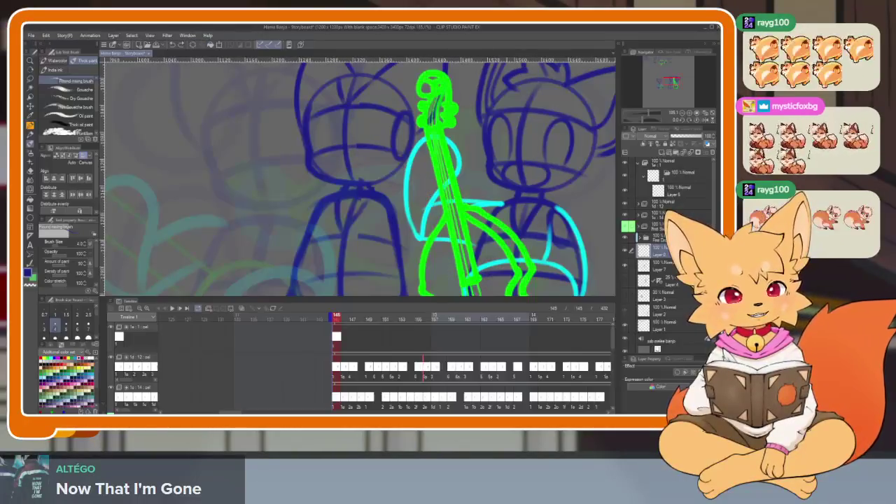
key(Tab)
scroll(427, 347, down, 1)
scroll(427, 346, down, 1)
scroll(428, 350, up, 1)
scroll(433, 337, down, 1)
scroll(433, 336, down, 1)
key(Tab)
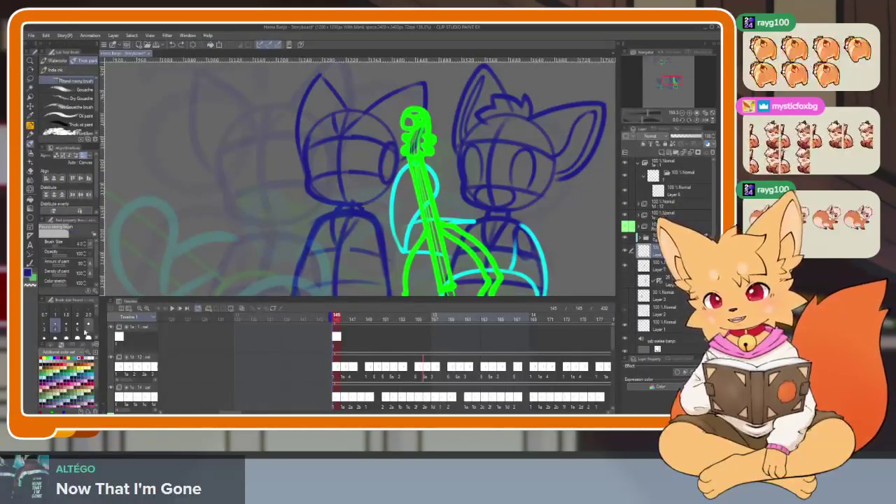
key(Tab)
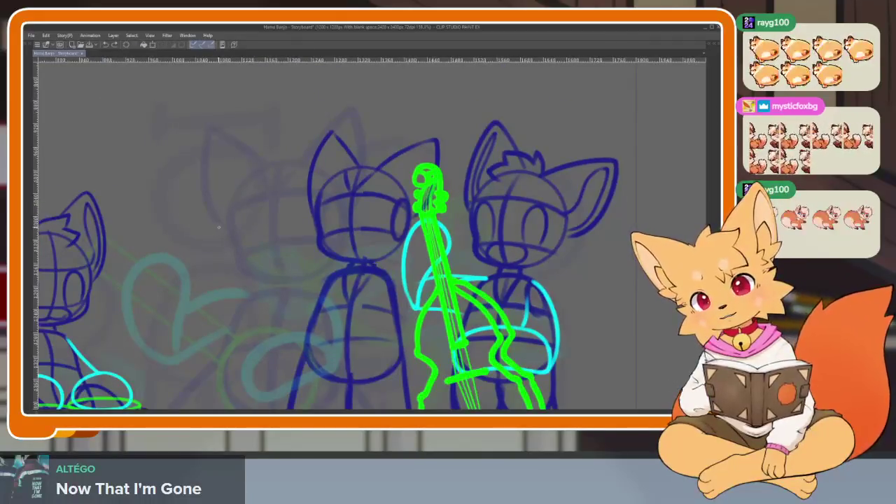
- After undoing several trial strokes, draw a long diagonal green guitar-neck line across the faded fox
drag(225, 236, 340, 280)
key(ctrl+z)
drag(232, 242, 378, 318)
key(ctrl+z)
key(ctrl+z)
drag(231, 248, 291, 291)
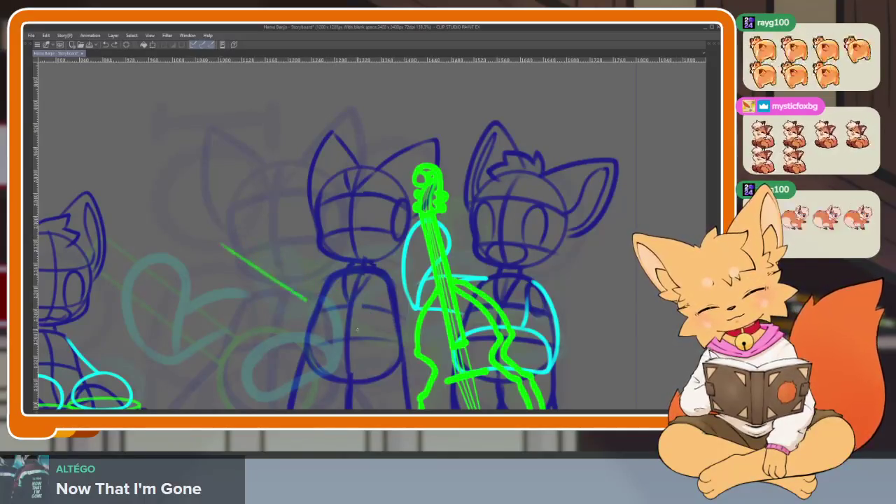
key(ctrl+z)
drag(212, 248, 400, 343)
key(ctrl+z)
drag(209, 240, 404, 343)
- Draw a straight line along the green neck and rotate the view so it stands vertical
scroll(403, 343, up, 2)
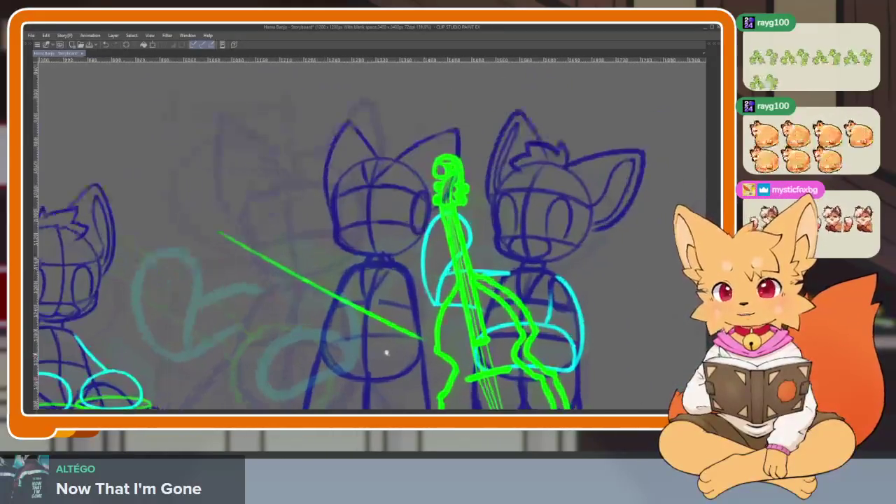
scroll(386, 348, up, 1)
key(Tab)
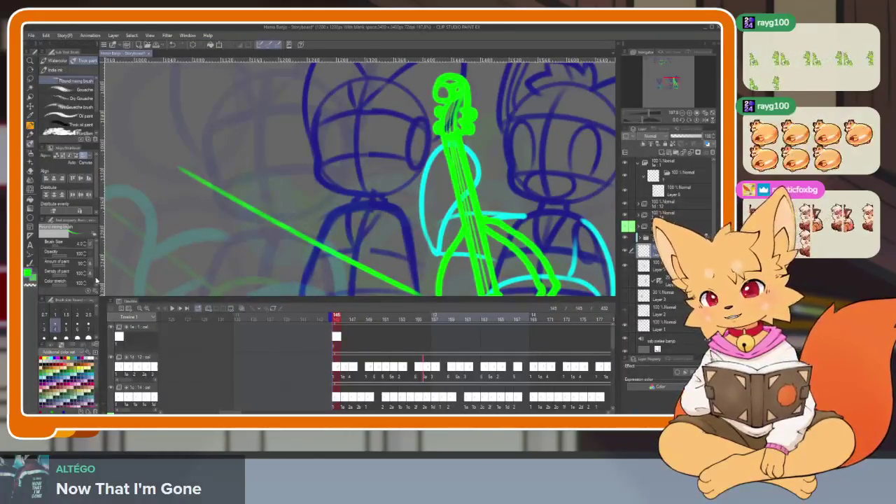
key(Tab)
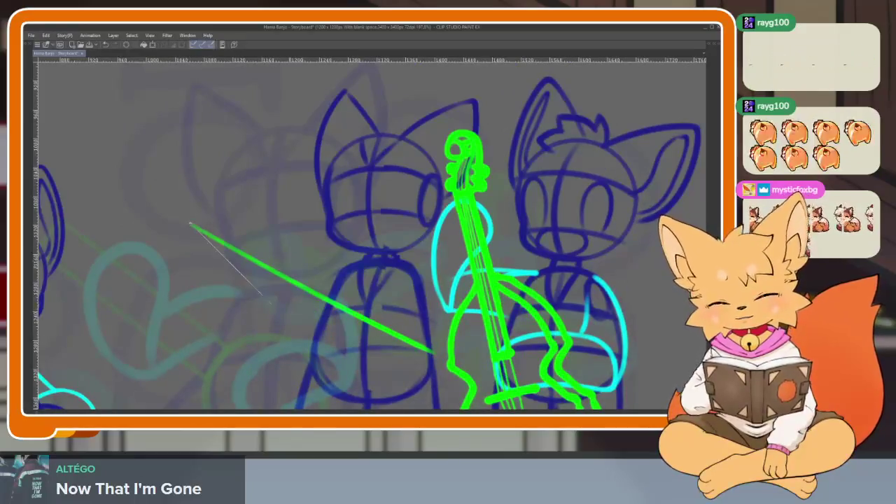
drag(371, 405, 432, 351)
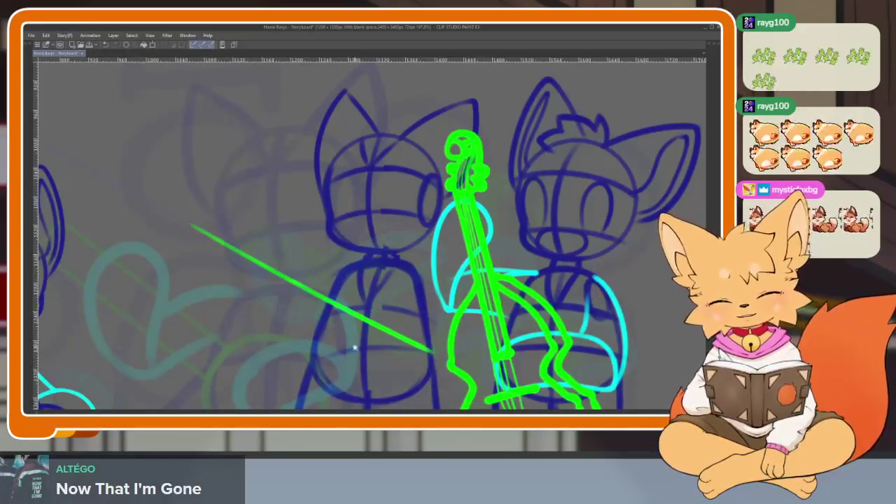
scroll(353, 346, up, 1)
mouse_move(362, 344)
mouse_down()
mouse_move(485, 296)
mouse_move(456, 310)
mouse_move(424, 297)
mouse_up()
scroll(456, 310, down, 2)
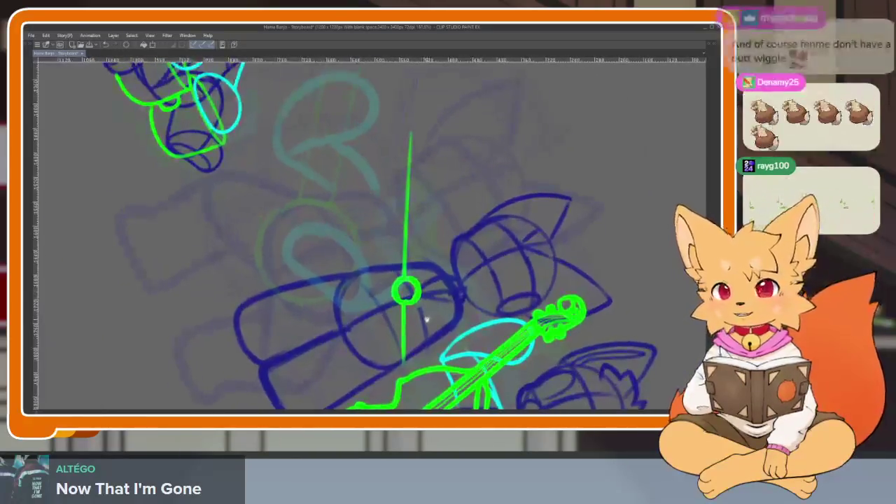
- Thin the green neck line above the sound-hole circle
scroll(404, 311, up, 1)
scroll(404, 311, up, 1)
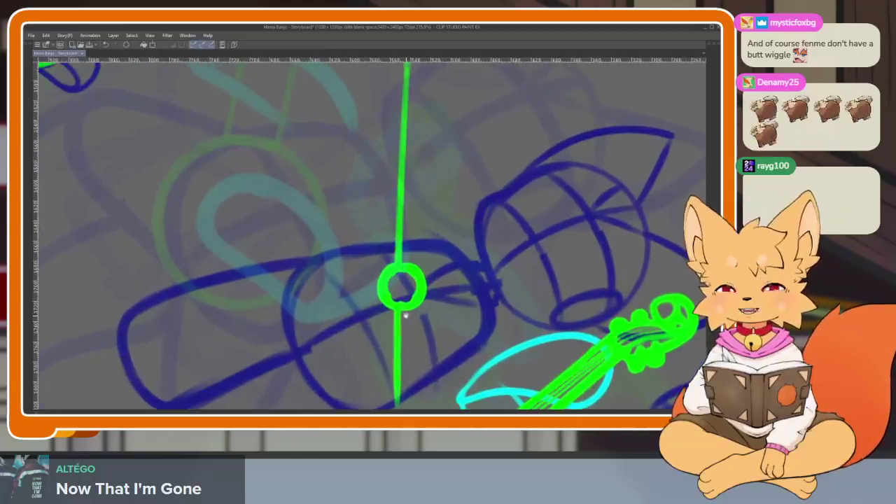
scroll(404, 311, up, 1)
scroll(404, 311, up, 1)
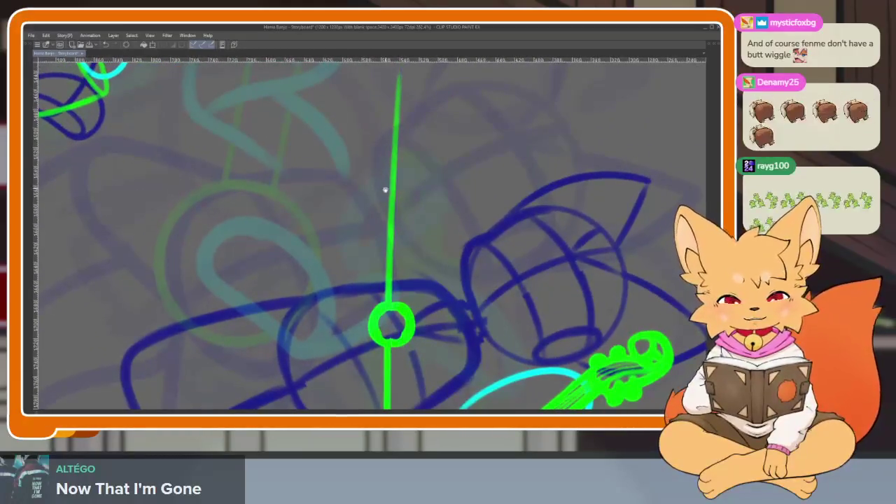
scroll(384, 186, up, 1)
drag(385, 105, 379, 322)
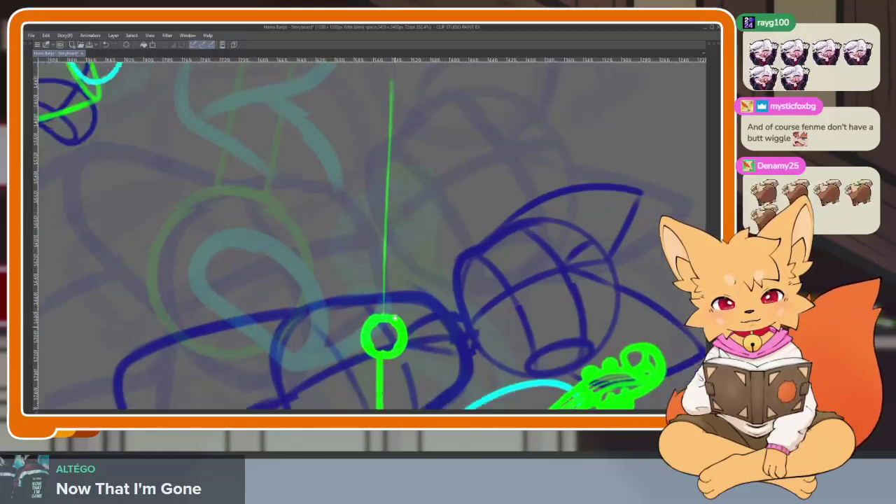
- Zoom and pan to centre the green sound-hole circle in view
scroll(381, 320, down, 5)
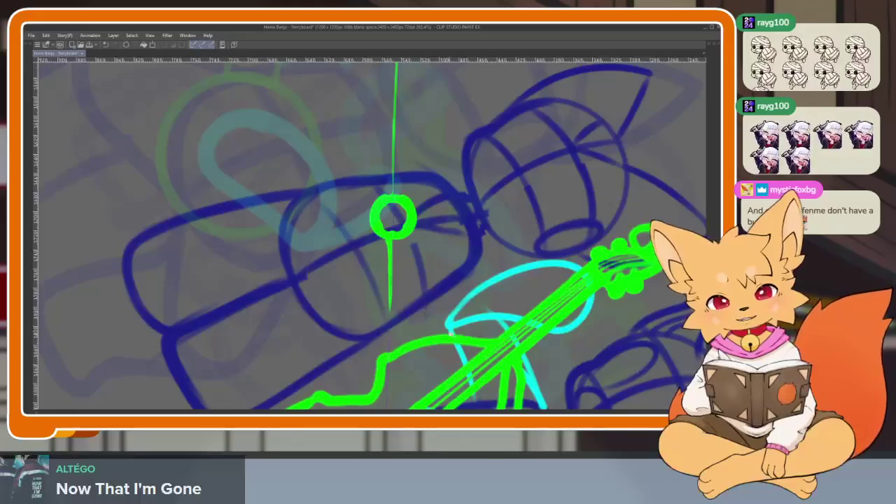
scroll(386, 317, down, 3)
scroll(399, 308, up, 3)
scroll(402, 317, up, 2)
scroll(403, 317, up, 1)
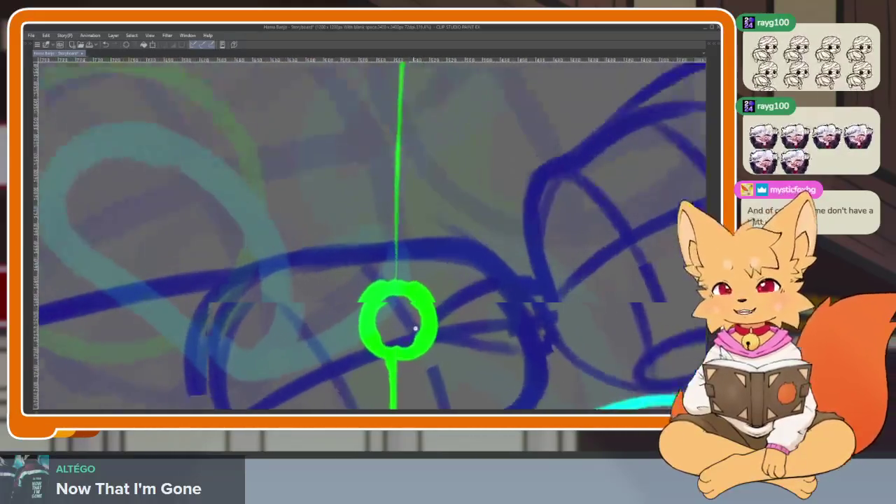
scroll(400, 319, up, 1)
scroll(403, 322, up, 1)
scroll(413, 326, up, 1)
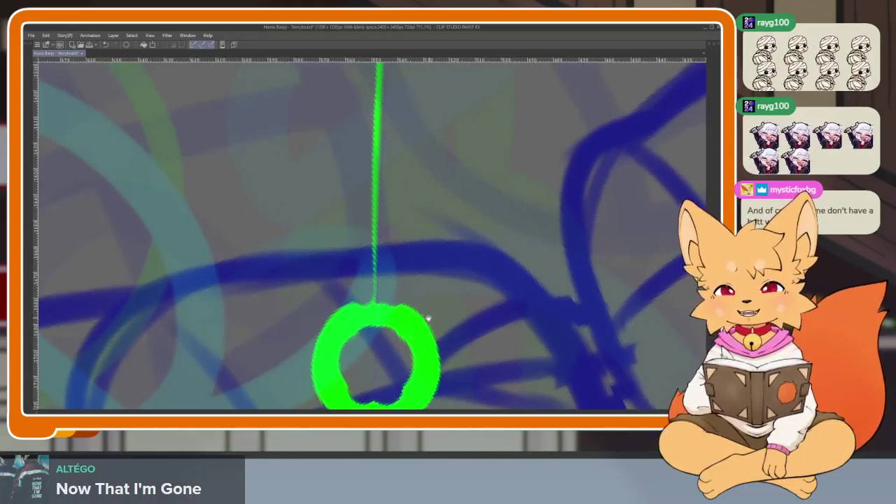
scroll(420, 322, up, 2)
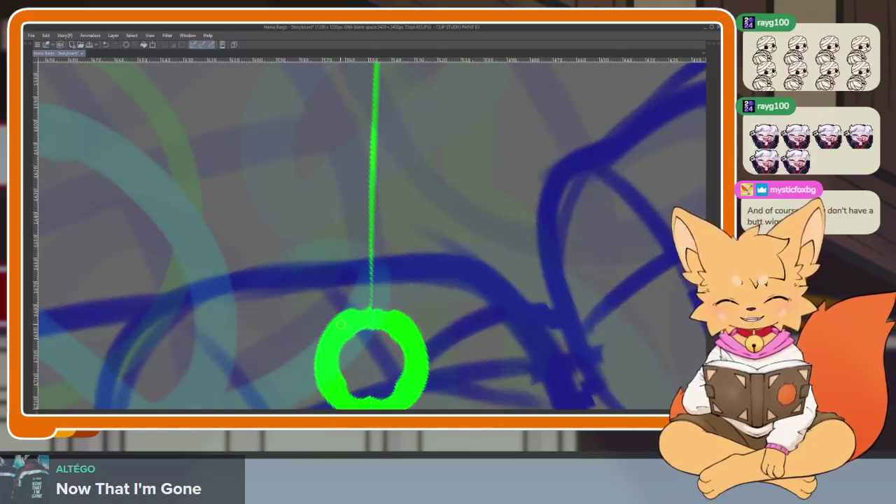
drag(359, 331, 364, 268)
scroll(367, 273, down, 1)
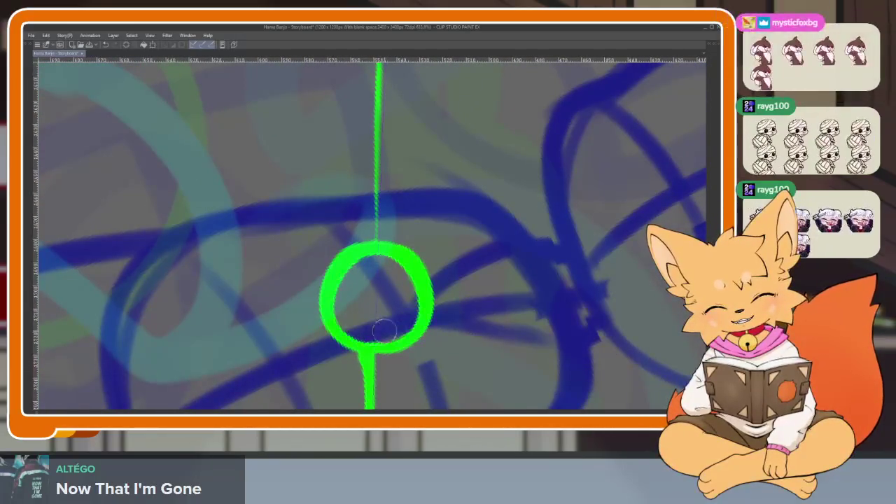
scroll(403, 306, down, 1)
scroll(404, 306, down, 3)
scroll(413, 303, up, 3)
scroll(444, 304, up, 1)
scroll(429, 316, up, 1)
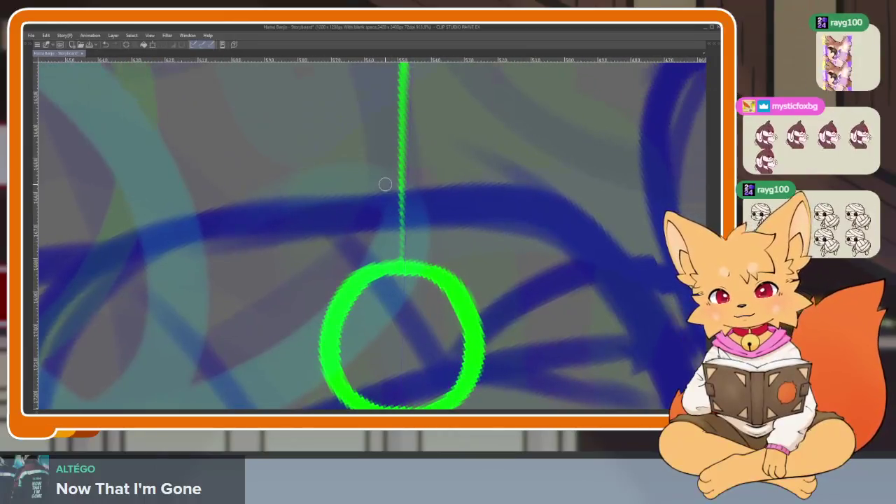
- Draw a flatter arch above the sound hole, then the mirrored body sides and lower curves
mouse_move(368, 187)
mouse_down()
mouse_move(446, 187)
mouse_move(483, 212)
mouse_move(504, 325)
mouse_move(498, 266)
mouse_move(475, 283)
mouse_up()
scroll(412, 190, down, 3)
key(ctrl+z)
key(ctrl+z)
mouse_move(409, 112)
mouse_down()
mouse_move(320, 123)
mouse_move(301, 148)
mouse_move(301, 210)
mouse_move(319, 280)
mouse_up()
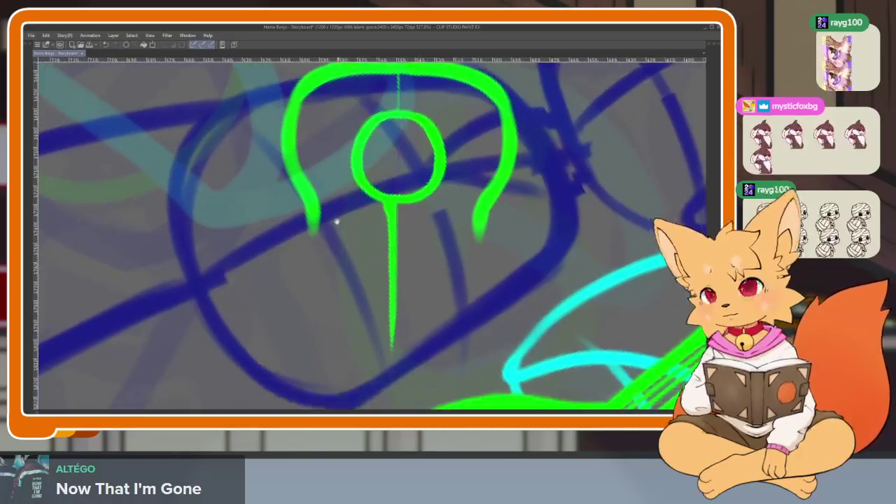
mouse_move(323, 203)
mouse_down()
mouse_move(276, 280)
mouse_move(283, 365)
mouse_up()
mouse_move(272, 312)
mouse_down()
mouse_move(283, 365)
mouse_move(504, 375)
mouse_up()
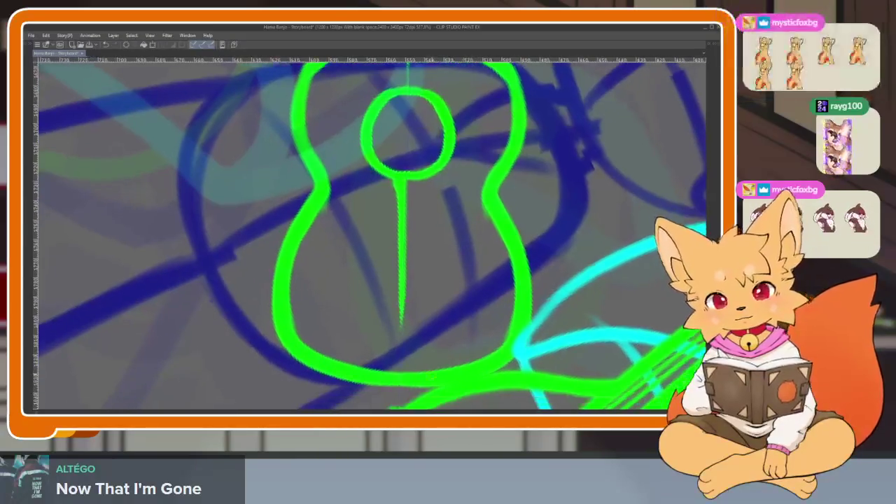
drag(286, 343, 350, 383)
- Thicken the top arch of the guitar body
scroll(296, 336, down, 2)
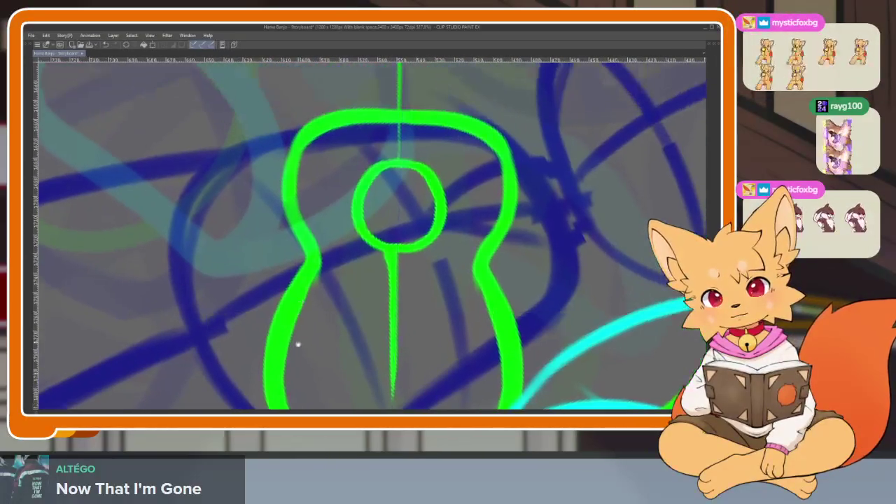
scroll(290, 356, up, 2)
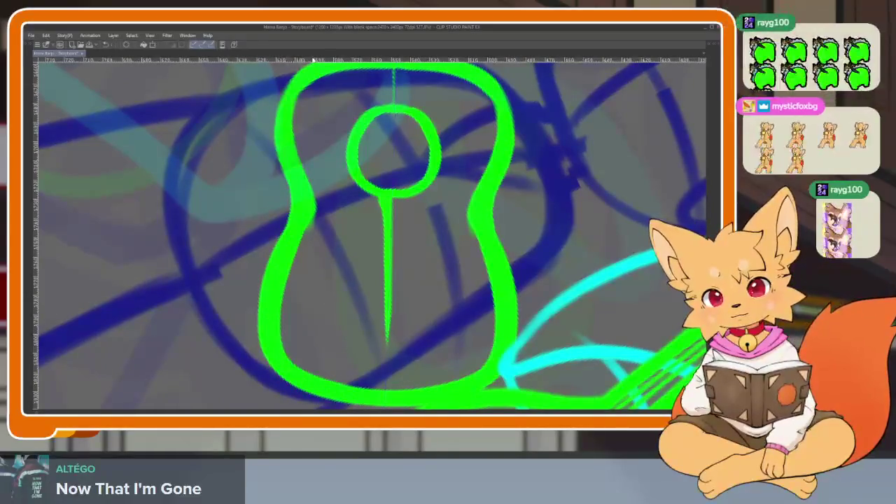
scroll(340, 282, up, 3)
mouse_move(306, 241)
mouse_down()
mouse_move(329, 161)
mouse_move(399, 144)
mouse_up()
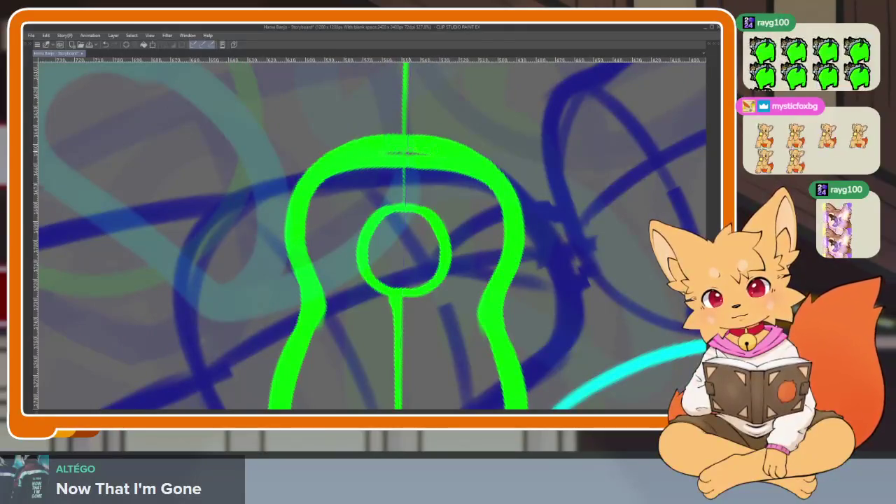
scroll(494, 231, down, 5)
scroll(493, 252, up, 5)
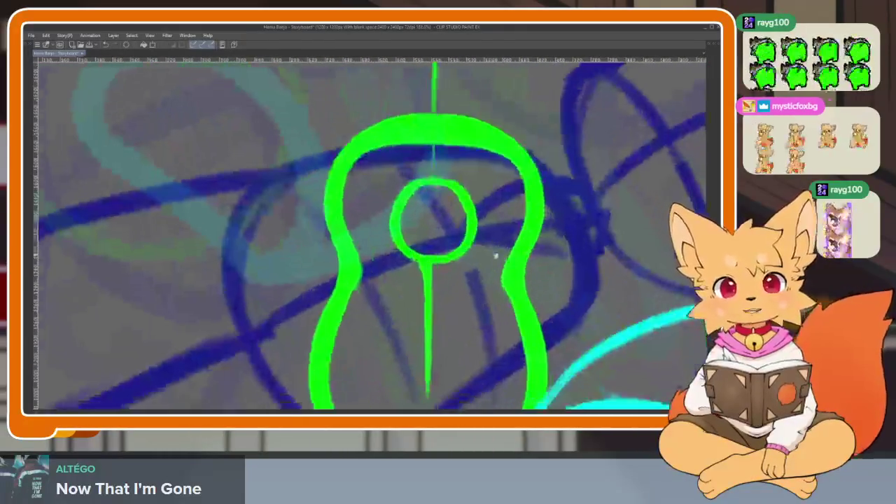
scroll(489, 275, up, 1)
scroll(476, 284, up, 2)
scroll(466, 290, up, 1)
scroll(460, 296, up, 1)
scroll(476, 280, down, 1)
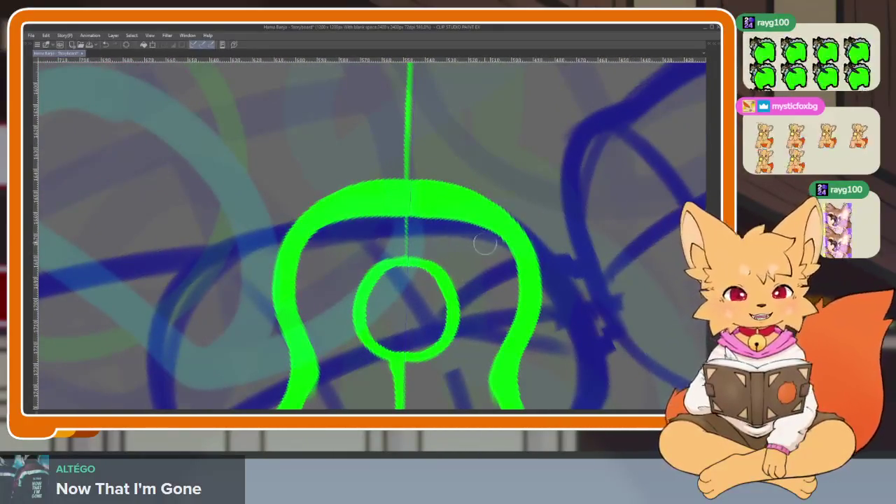
- Trace darker lines along the upper bout and down the inner body edges
drag(501, 245, 315, 223)
key(ctrl+z)
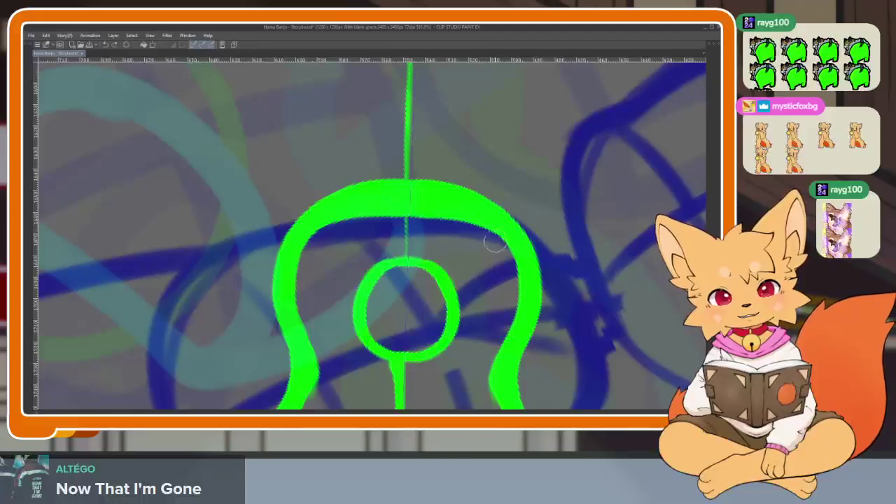
drag(506, 254, 366, 215)
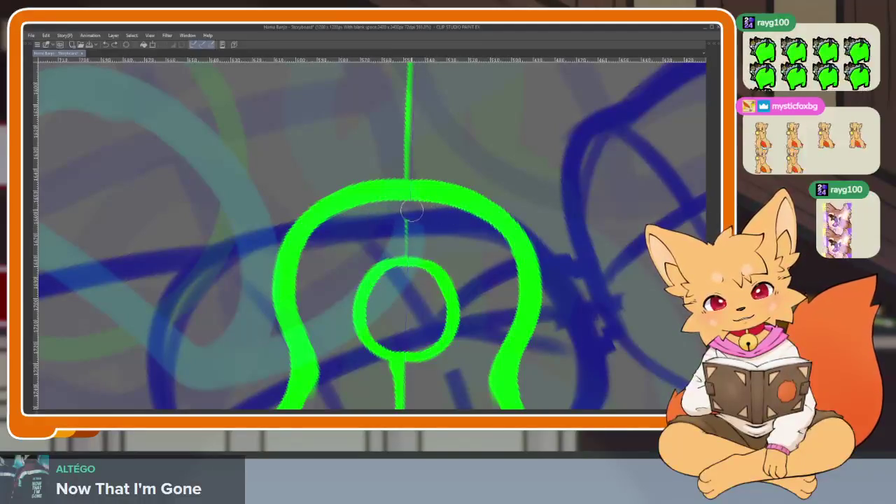
drag(405, 245, 316, 375)
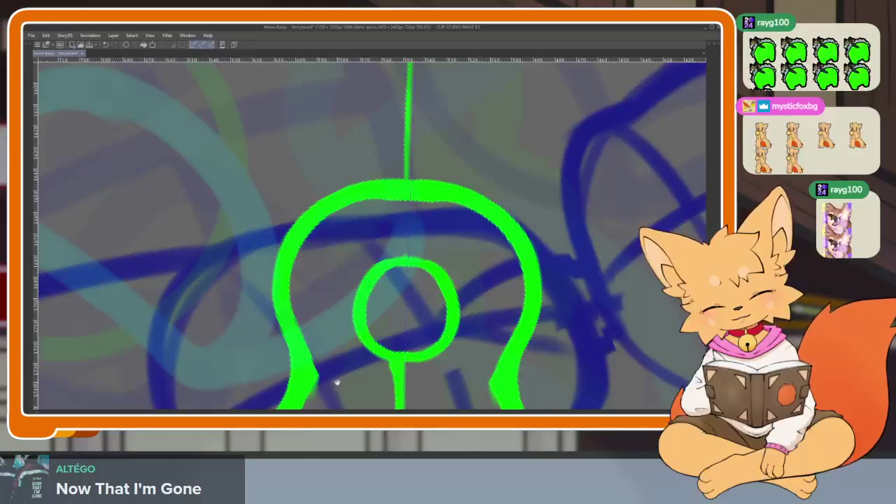
scroll(336, 376, down, 3)
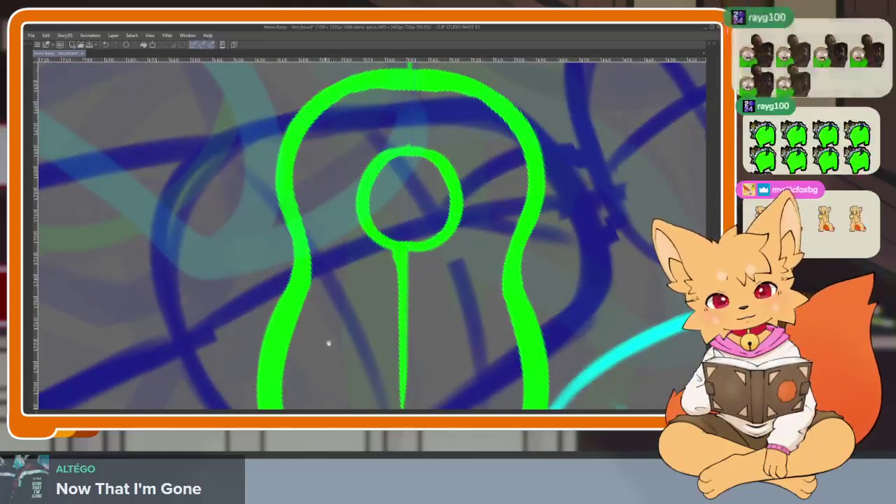
scroll(315, 238, down, 3)
drag(311, 119, 402, 362)
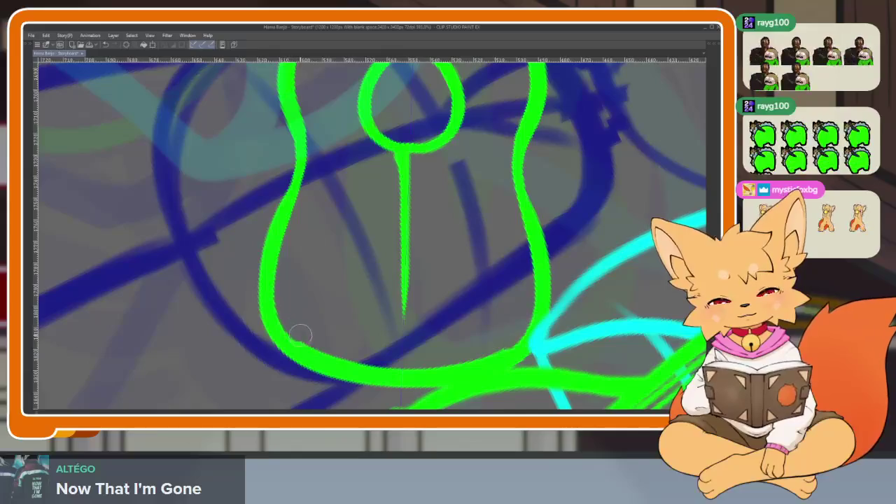
scroll(501, 343, down, 5)
scroll(462, 241, up, 4)
scroll(462, 242, up, 1)
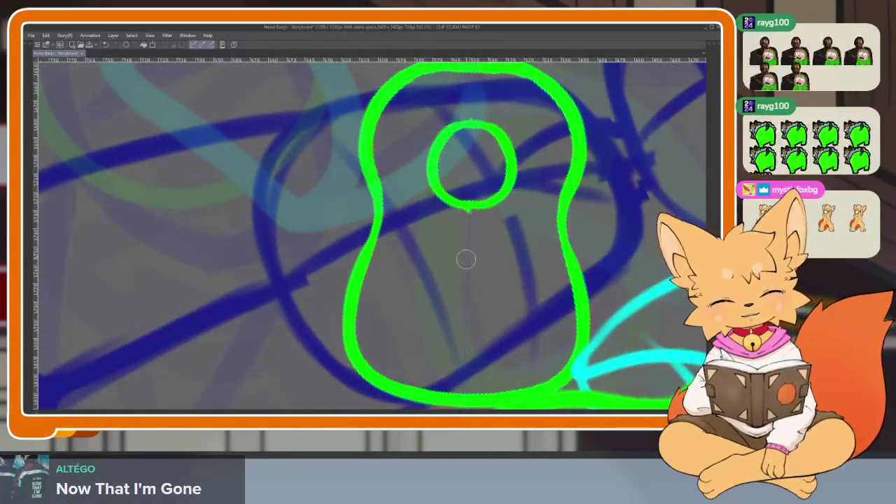
scroll(466, 256, down, 5)
scroll(527, 325, up, 1)
scroll(527, 325, up, 3)
scroll(526, 325, up, 1)
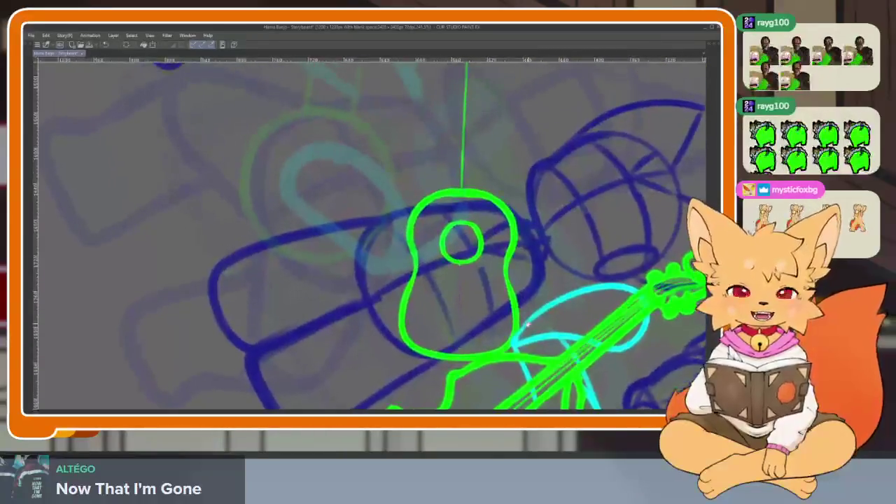
scroll(528, 324, up, 1)
scroll(478, 296, up, 1)
scroll(484, 300, up, 1)
scroll(466, 304, up, 1)
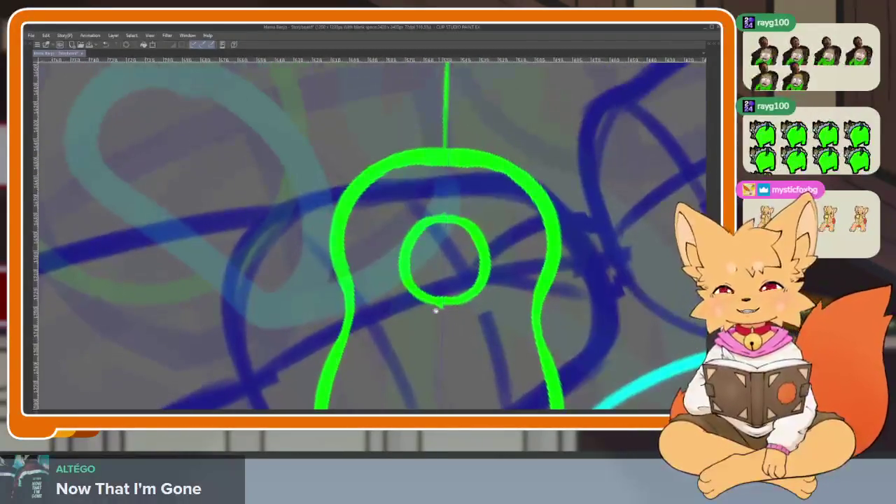
scroll(439, 312, up, 1)
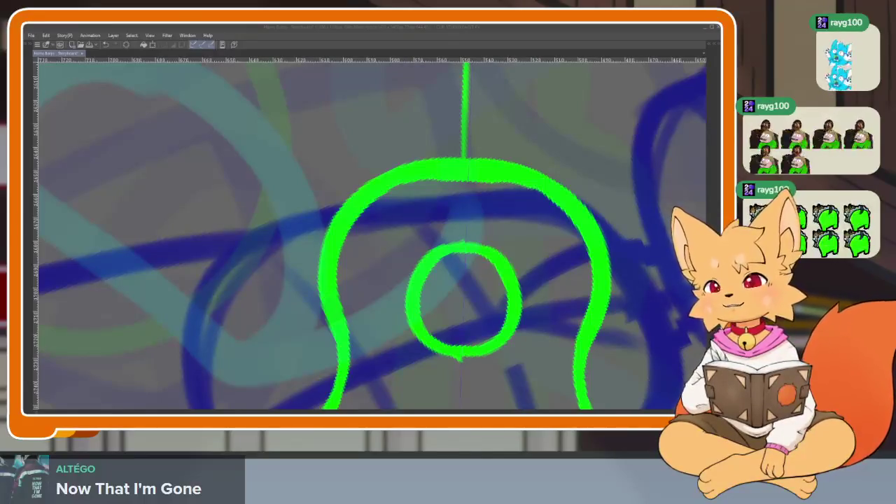
- Retrace the sound-hole circle's left and bottom edges, undoing the final stroke that left a drip
click(368, 140)
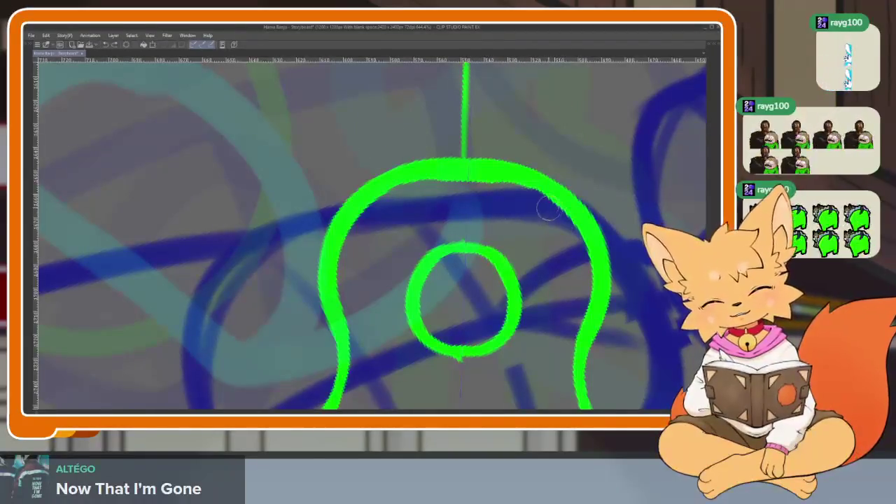
drag(498, 240, 463, 180)
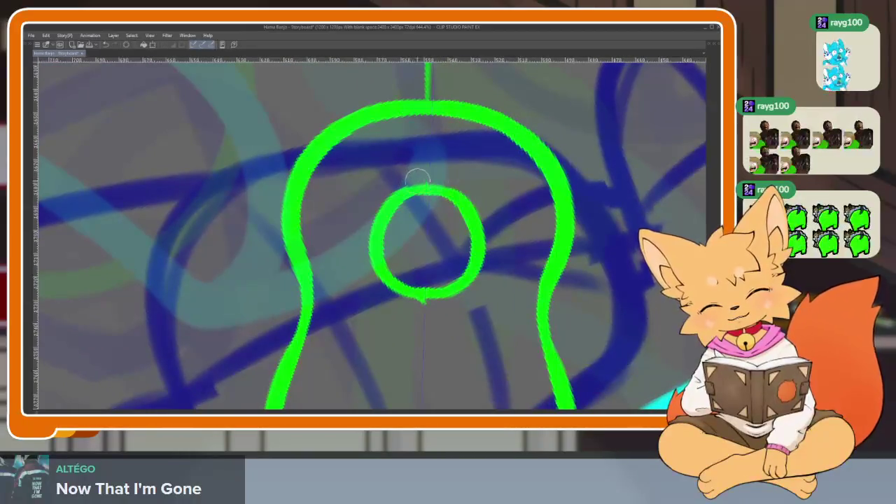
drag(469, 247, 438, 303)
key(Tab)
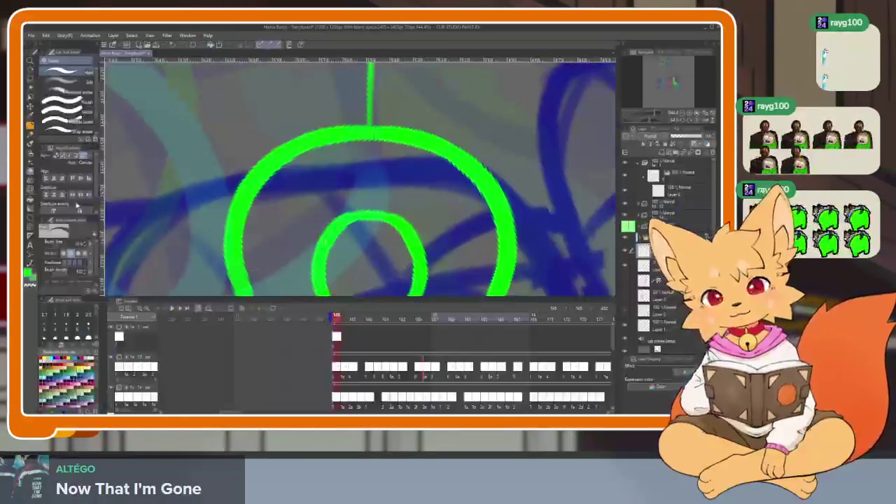
key(Tab)
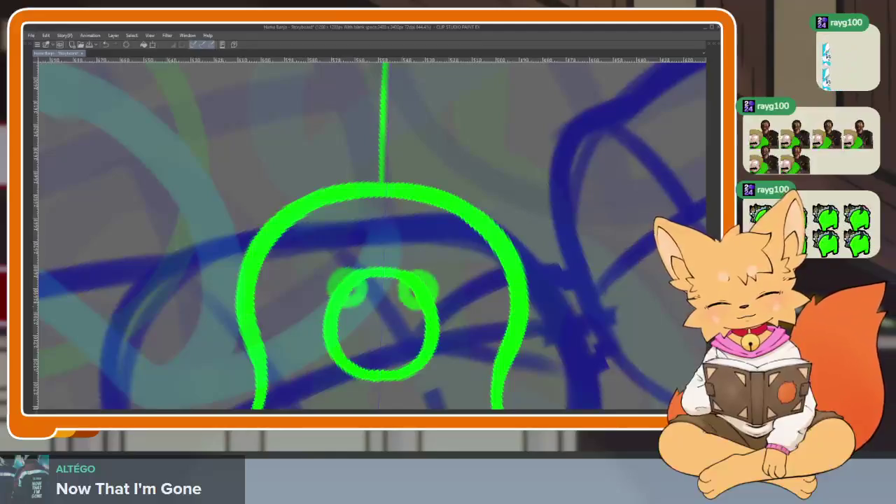
drag(381, 269, 443, 371)
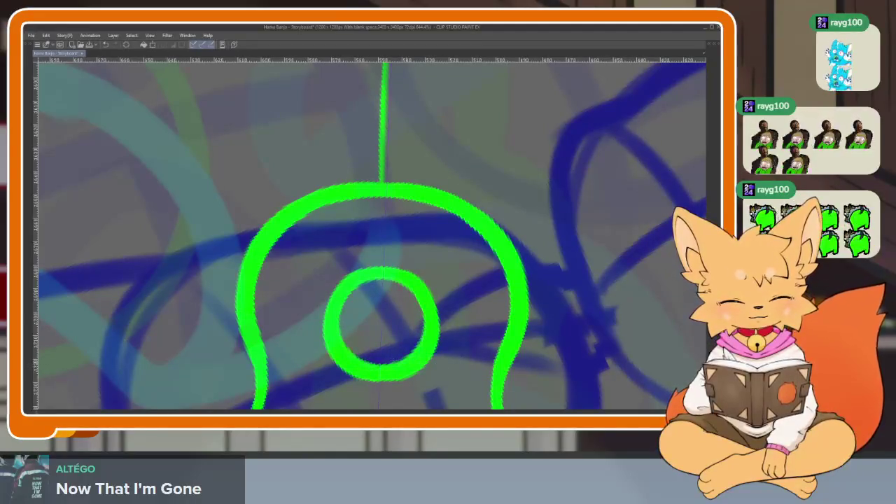
mouse_move(342, 260)
mouse_down()
mouse_move(320, 341)
mouse_move(414, 389)
mouse_up()
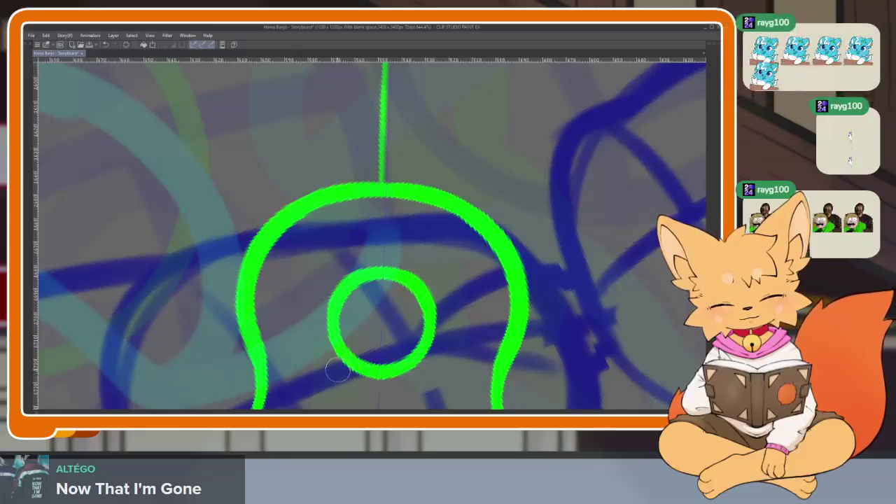
drag(329, 353, 392, 378)
key(ctrl+z)
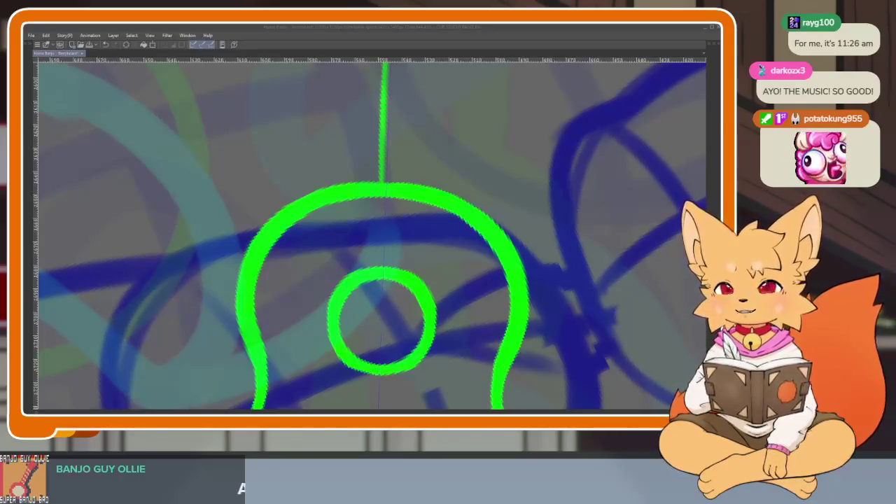
click(444, 28)
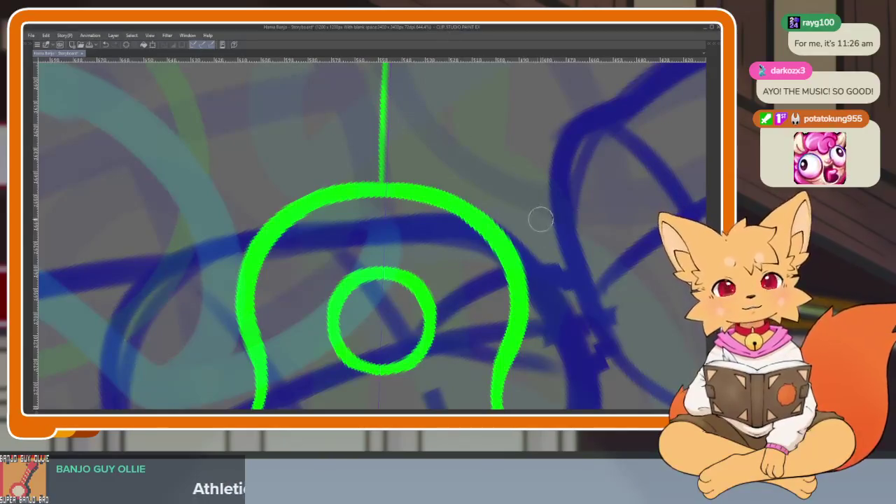
drag(448, 301, 443, 266)
scroll(443, 266, down, 3)
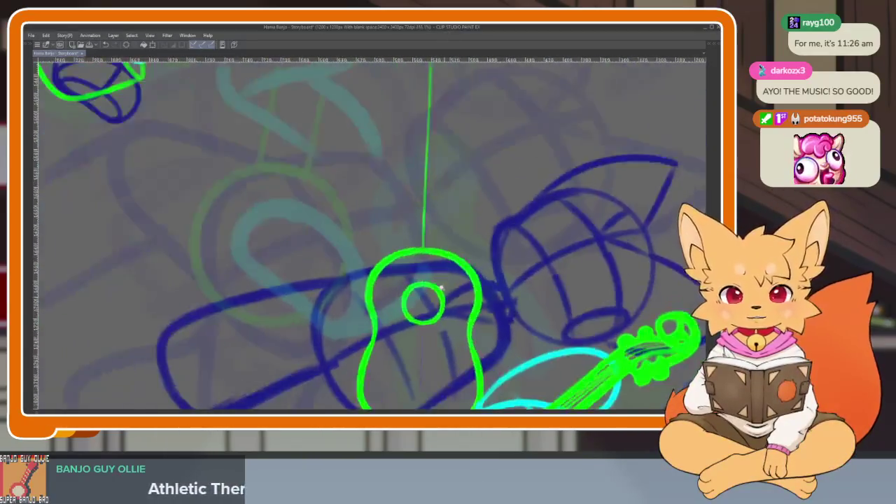
scroll(443, 304, up, 3)
scroll(424, 300, down, 1)
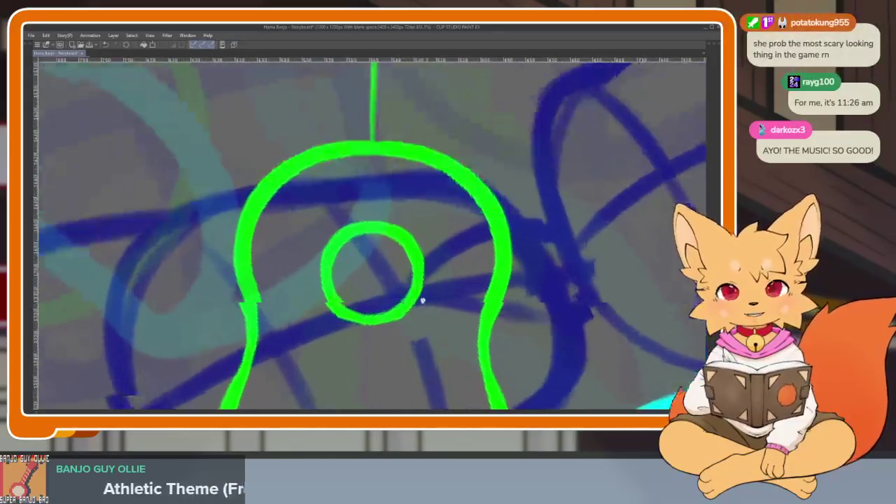
scroll(392, 294, down, 2)
scroll(395, 280, down, 2)
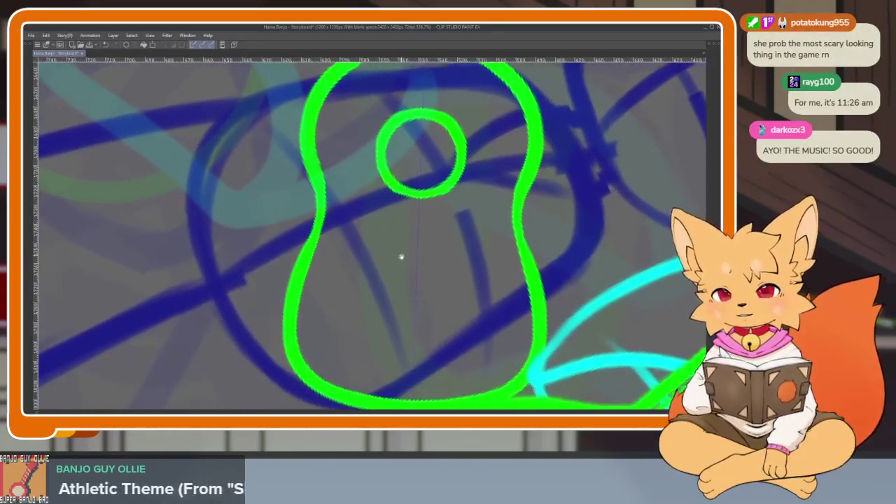
scroll(400, 280, up, 2)
scroll(385, 305, up, 1)
scroll(392, 301, up, 1)
scroll(402, 300, down, 2)
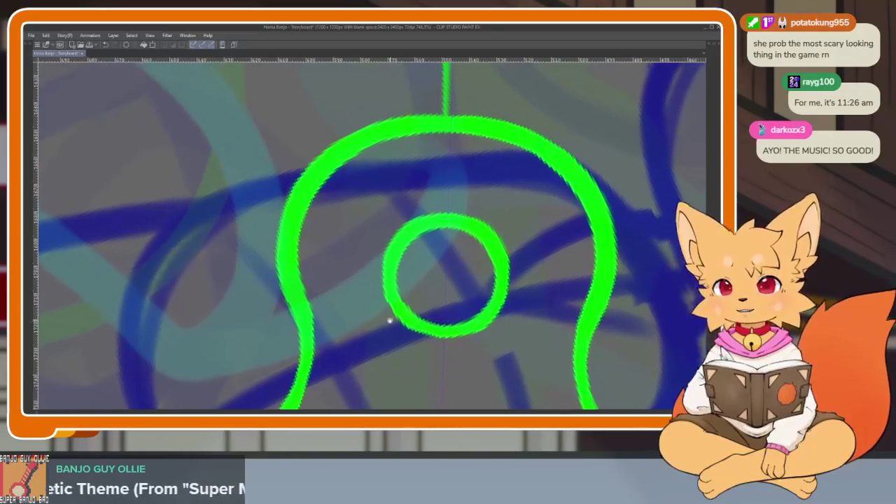
scroll(385, 330, up, 1)
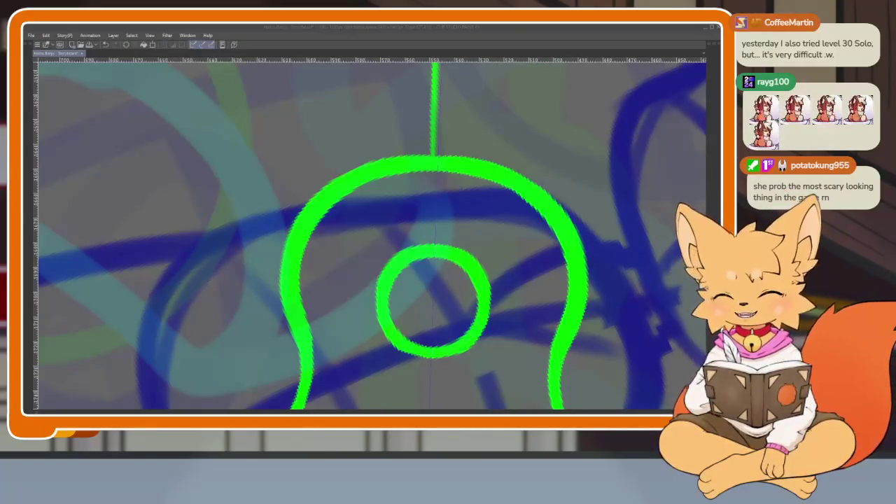
- Recentre on the guitar body and erase to thin its upper and left outline
mouse_move(479, 326)
mouse_down()
mouse_move(455, 285)
mouse_move(442, 307)
mouse_up()
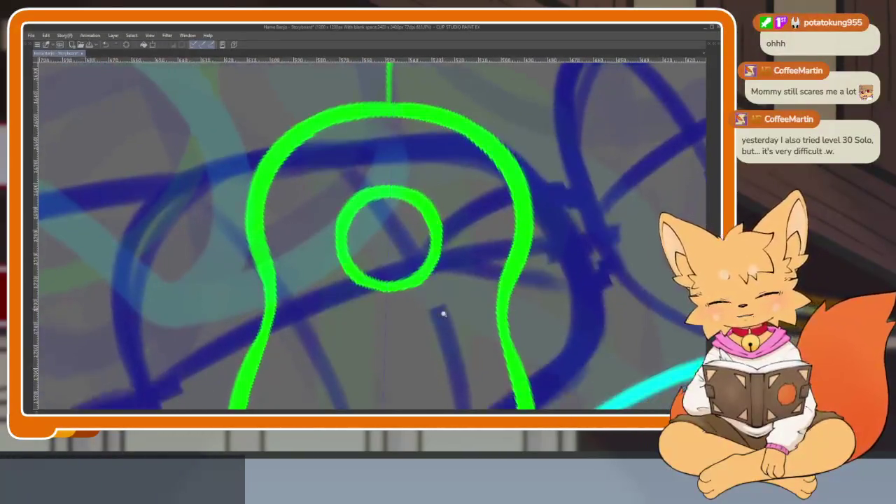
scroll(436, 286, down, 5)
scroll(422, 272, up, 5)
scroll(425, 171, up, 1)
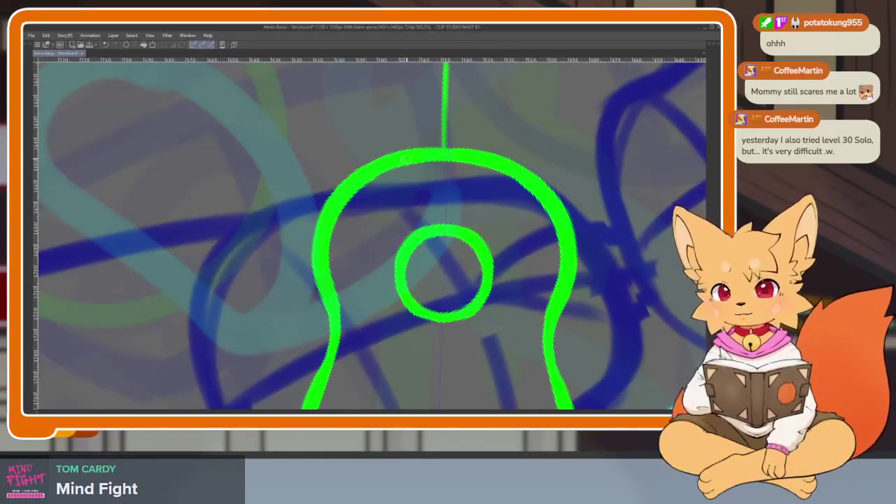
scroll(405, 159, down, 2)
scroll(376, 136, down, 3)
scroll(392, 196, up, 4)
scroll(400, 219, up, 2)
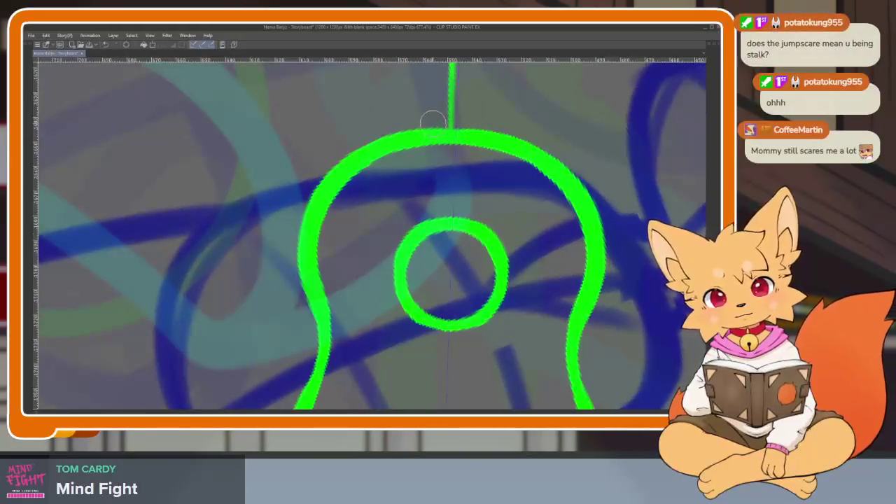
drag(436, 123, 306, 326)
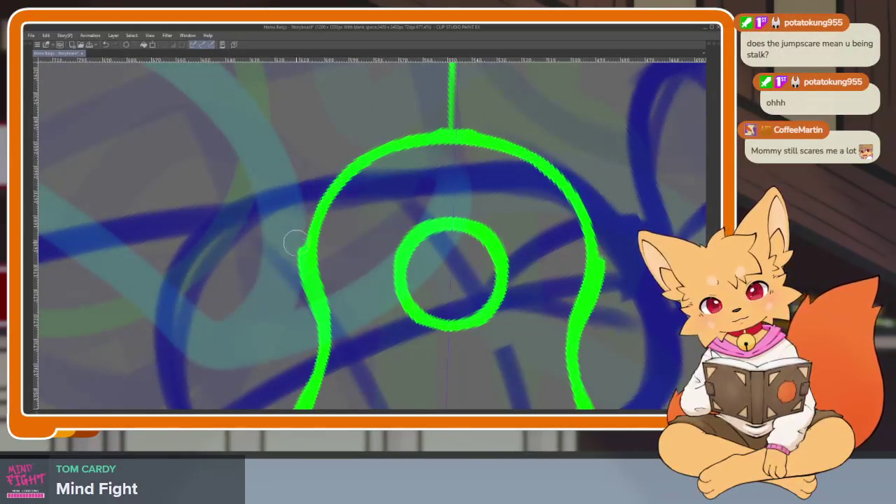
- With the Pen, thicken both side arcs and the bottom curve of the guitar body
mouse_move(431, 136)
mouse_down()
mouse_move(308, 326)
mouse_move(360, 134)
mouse_up()
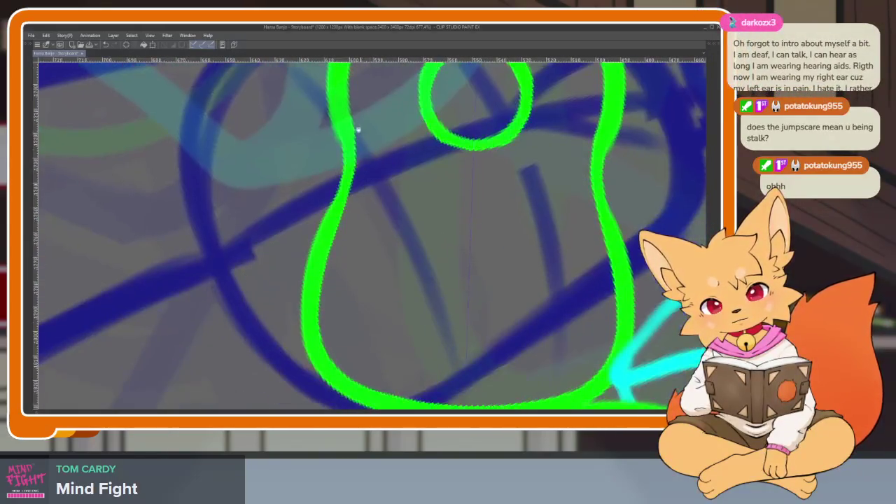
drag(350, 94, 308, 388)
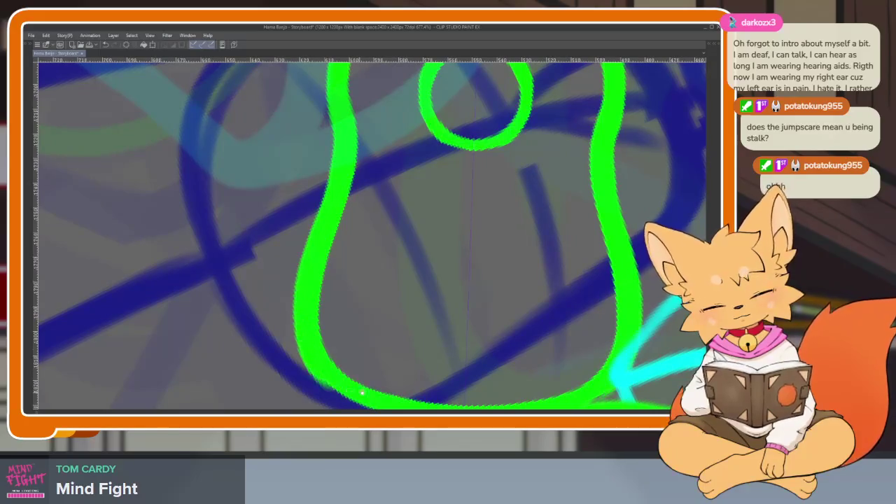
drag(322, 308, 273, 249)
mouse_move(297, 329)
mouse_down()
mouse_move(455, 365)
mouse_move(500, 357)
mouse_up()
scroll(511, 329, down, 5)
scroll(504, 294, up, 4)
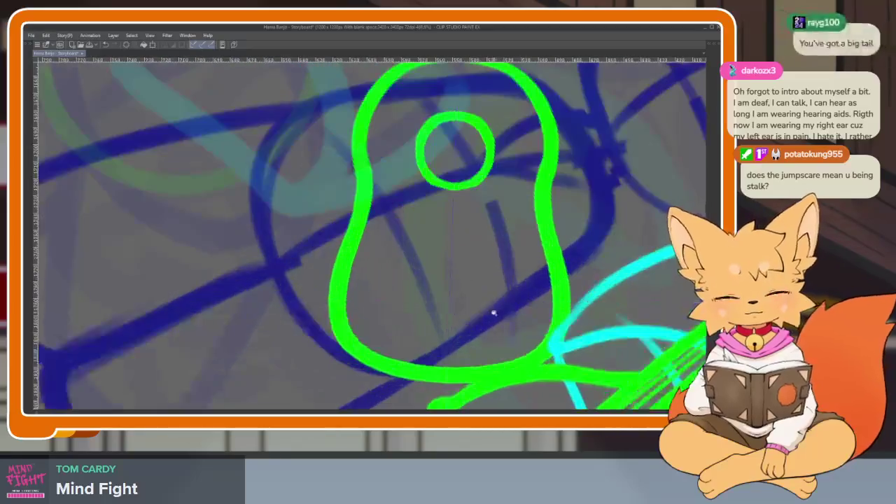
scroll(474, 315, up, 1)
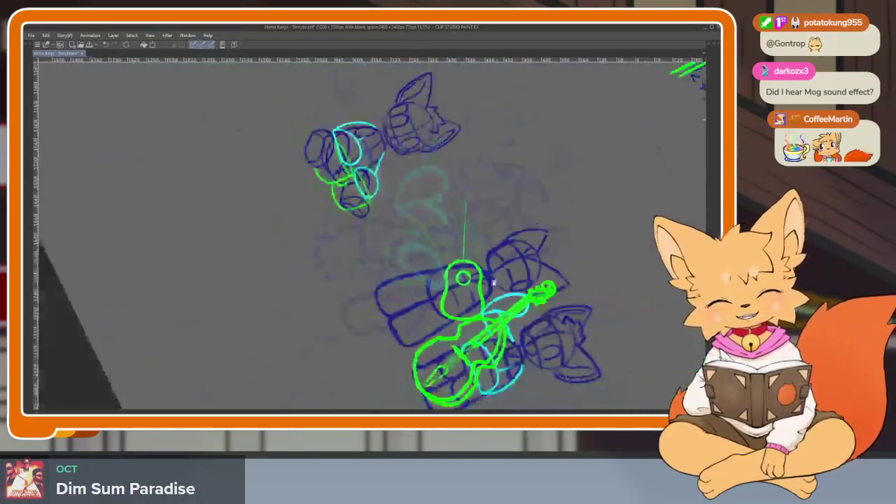
- Thicken the top arc of the green guitar body and erase the bump on it
scroll(458, 271, down, 5)
scroll(458, 270, up, 5)
scroll(458, 271, up, 2)
scroll(411, 291, up, 2)
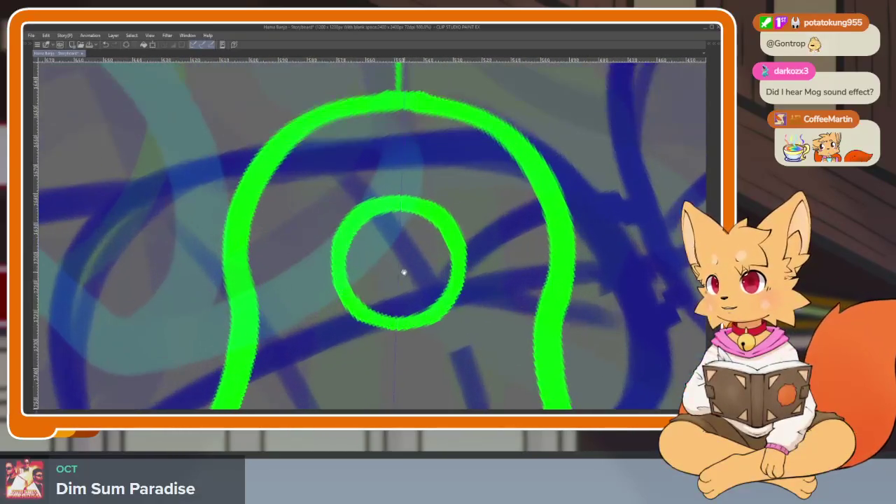
scroll(404, 271, up, 2)
scroll(394, 304, up, 1)
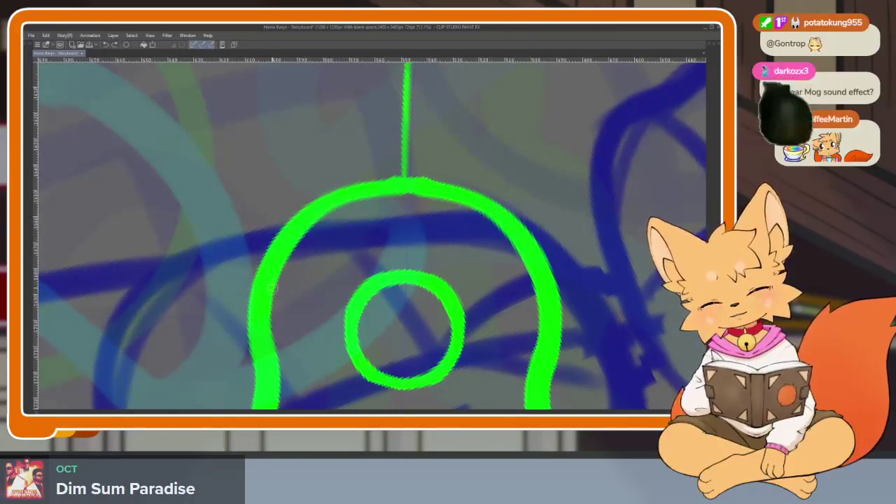
scroll(266, 252, up, 2)
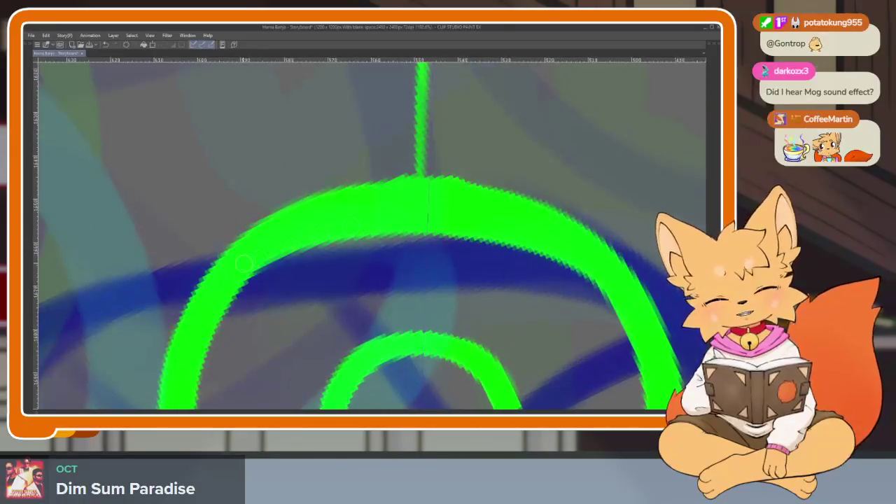
drag(224, 290, 536, 237)
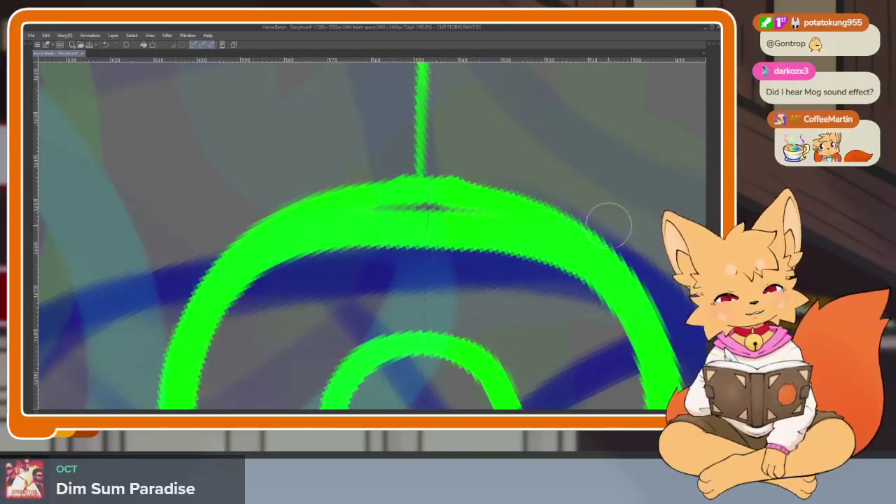
drag(636, 247, 336, 207)
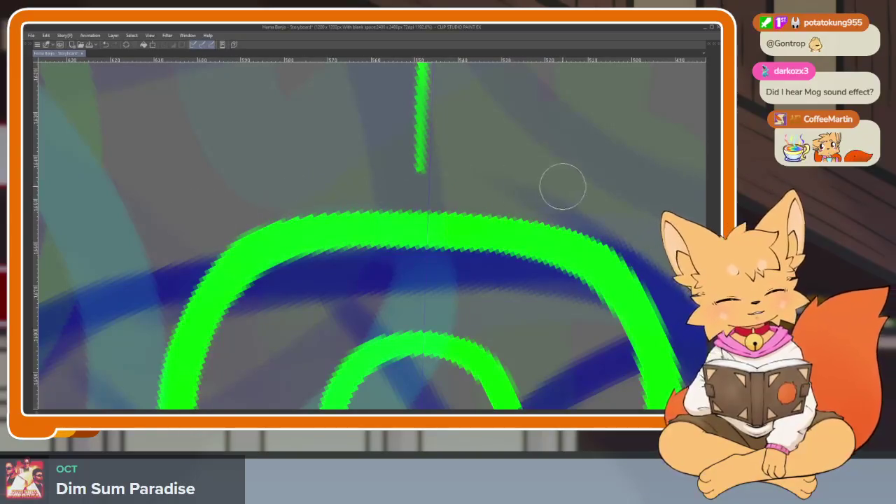
- Rework the guitar body's left edge with the symmetry ruler, mirroring it on the right
scroll(493, 247, down, 5)
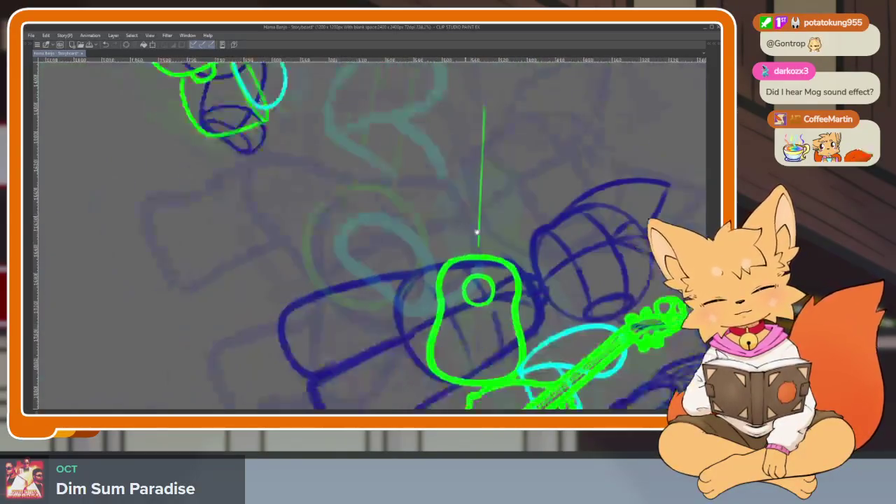
scroll(492, 247, up, 3)
scroll(456, 271, up, 2)
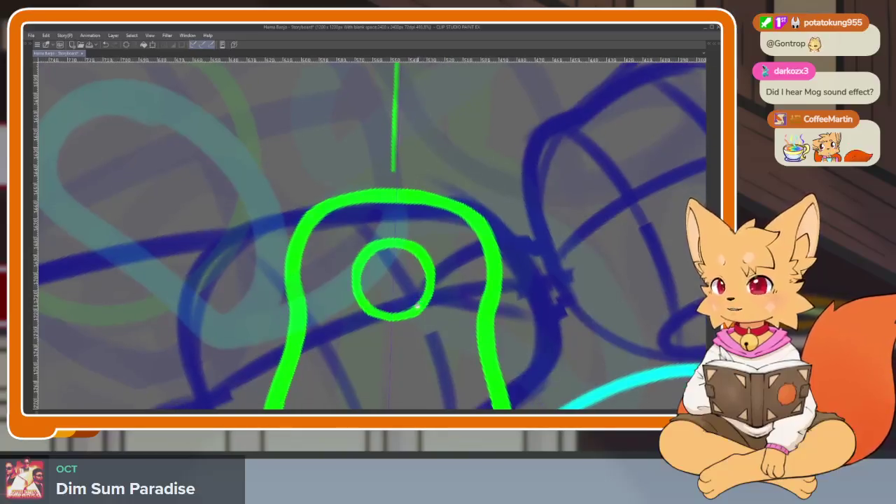
drag(411, 320, 413, 308)
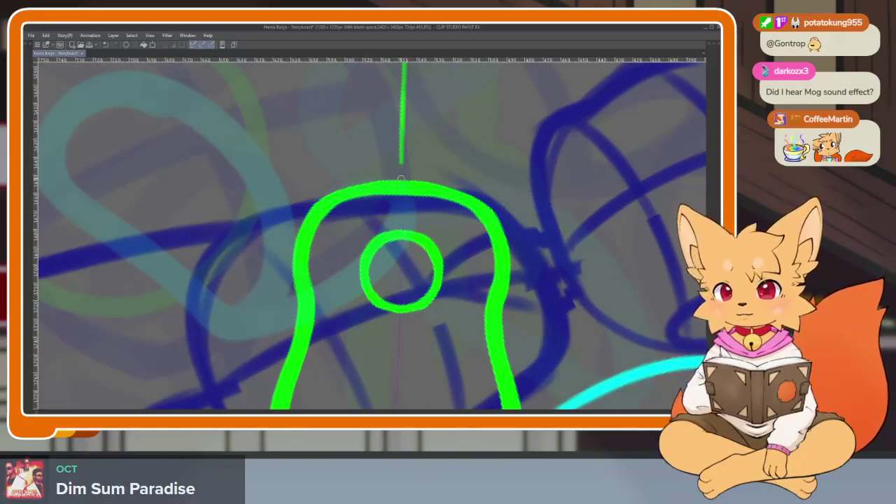
drag(352, 319, 341, 228)
drag(293, 121, 261, 388)
drag(276, 357, 267, 340)
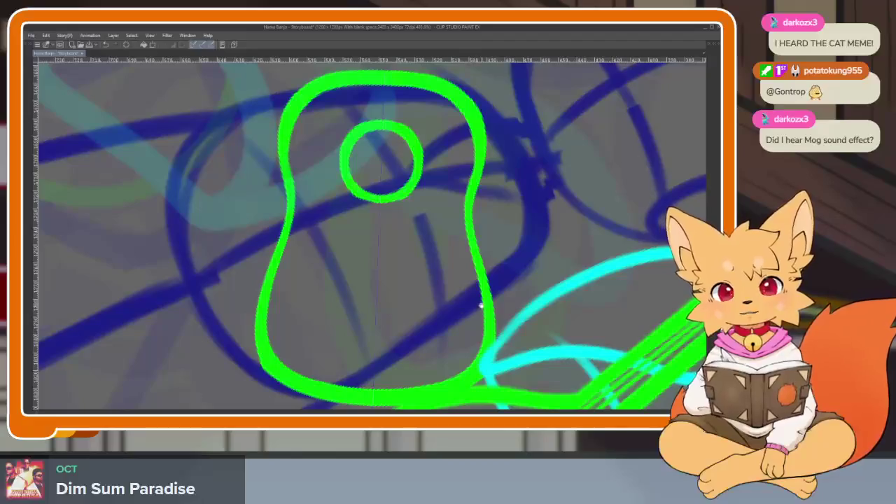
- Erase the lower body sides and redraw them as thicker curves on both sides
drag(424, 296, 392, 312)
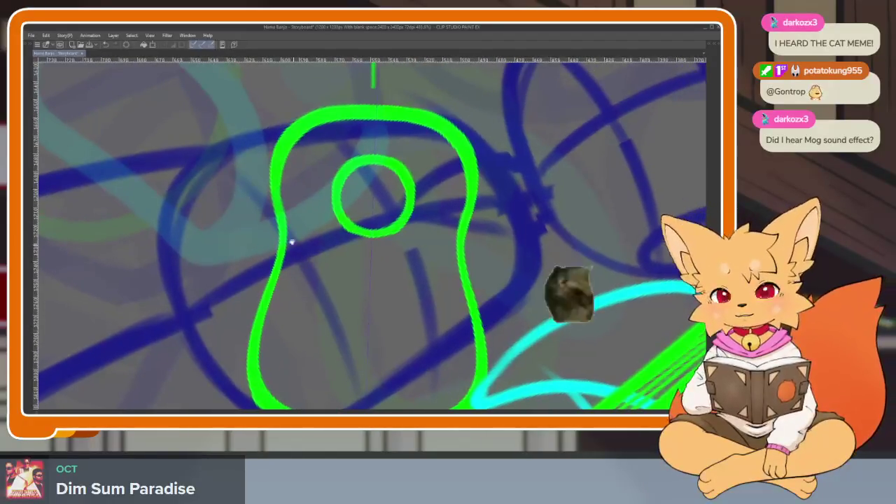
scroll(287, 242, up, 2)
mouse_move(260, 184)
mouse_down()
mouse_move(286, 256)
mouse_move(277, 325)
mouse_up()
scroll(327, 276, down, 1)
scroll(327, 277, down, 3)
scroll(392, 260, up, 3)
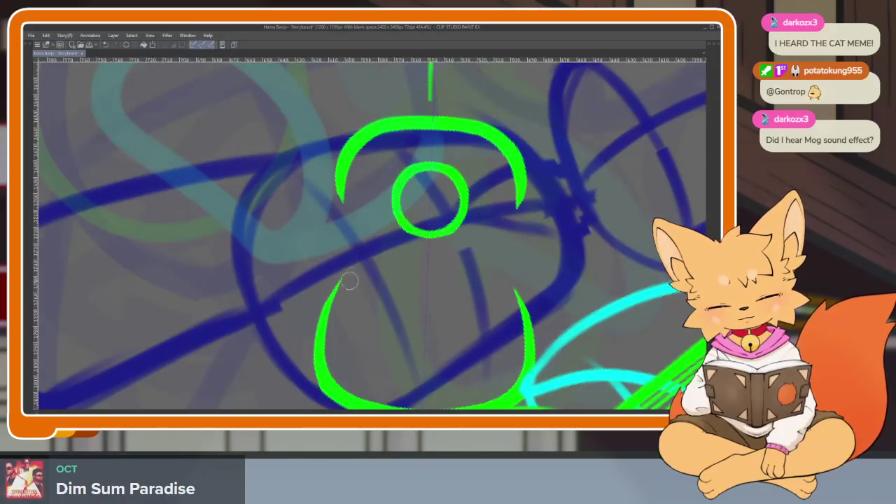
mouse_move(326, 385)
mouse_down()
mouse_move(345, 280)
mouse_move(349, 130)
mouse_up()
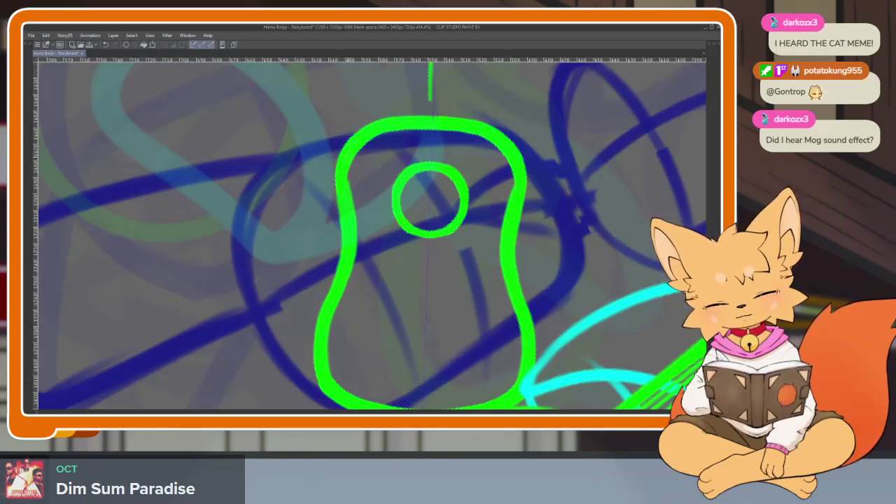
drag(342, 252, 329, 361)
scroll(448, 235, down, 5)
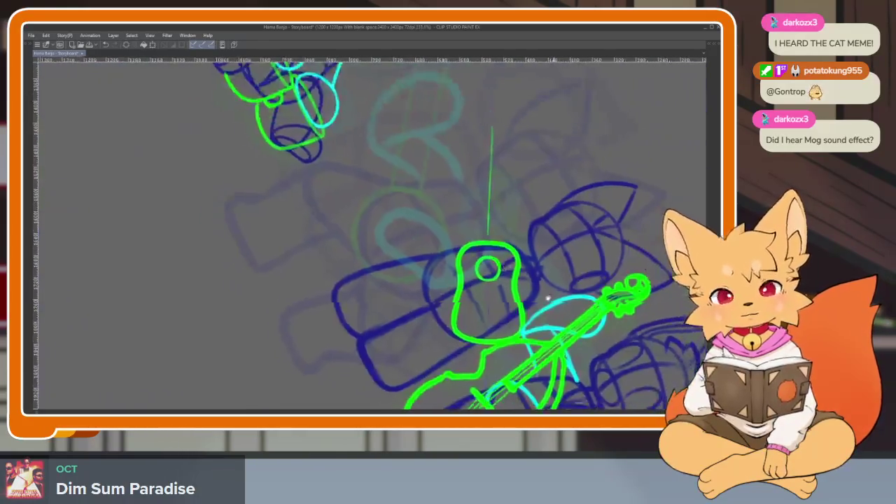
- Erase the middle of the body sides and redraw a thicker, smooth waist joining both arcs
scroll(502, 320, up, 5)
drag(350, 210, 347, 294)
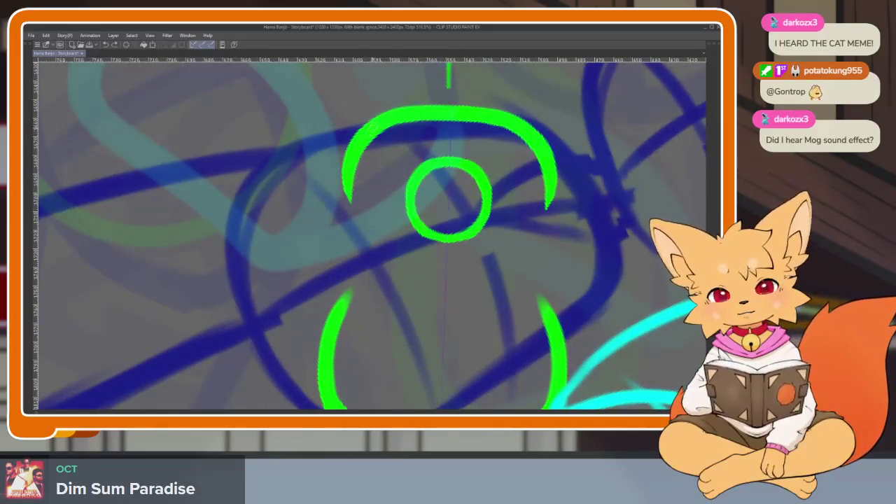
mouse_move(350, 203)
mouse_down()
mouse_move(367, 138)
mouse_move(365, 243)
mouse_up()
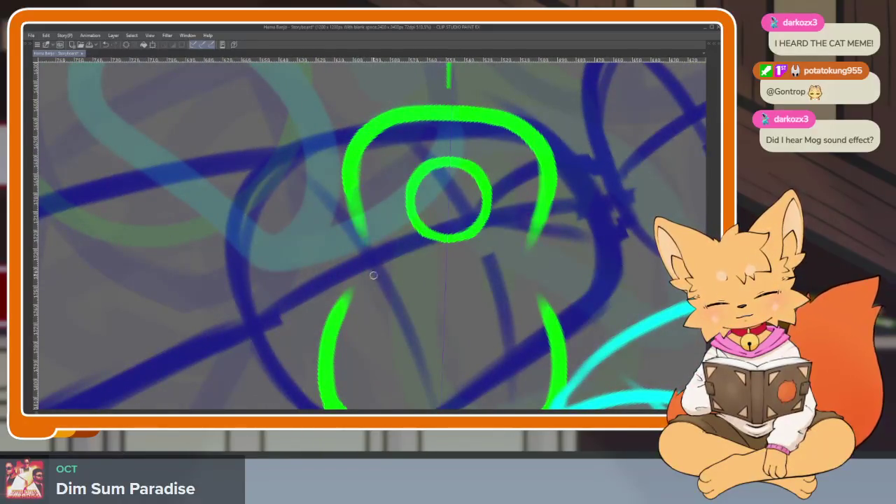
mouse_move(361, 203)
mouse_down()
mouse_move(352, 301)
mouse_move(336, 325)
mouse_up()
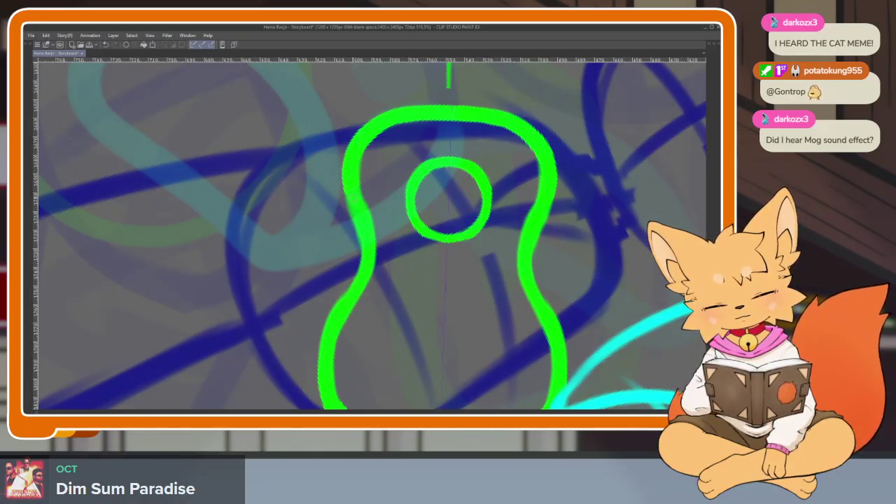
drag(355, 245, 334, 313)
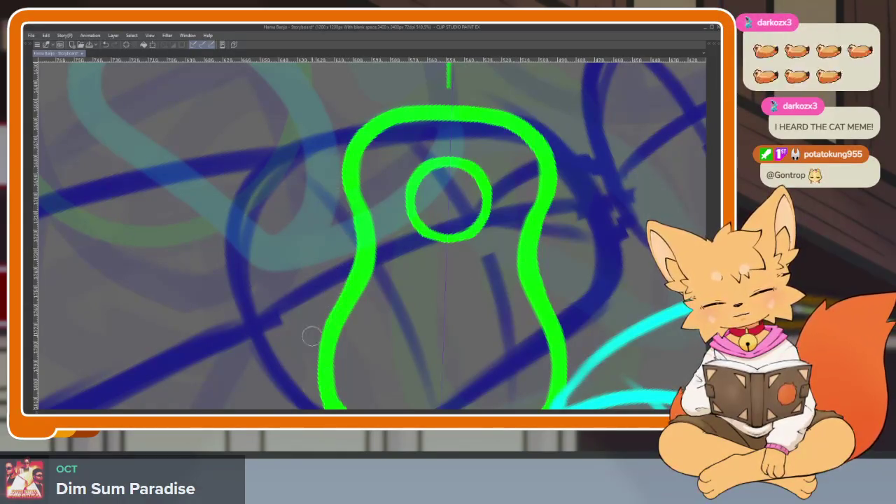
- Reframe the view on the guitar's lower body, then undo and redo the last stroke
scroll(457, 299, down, 5)
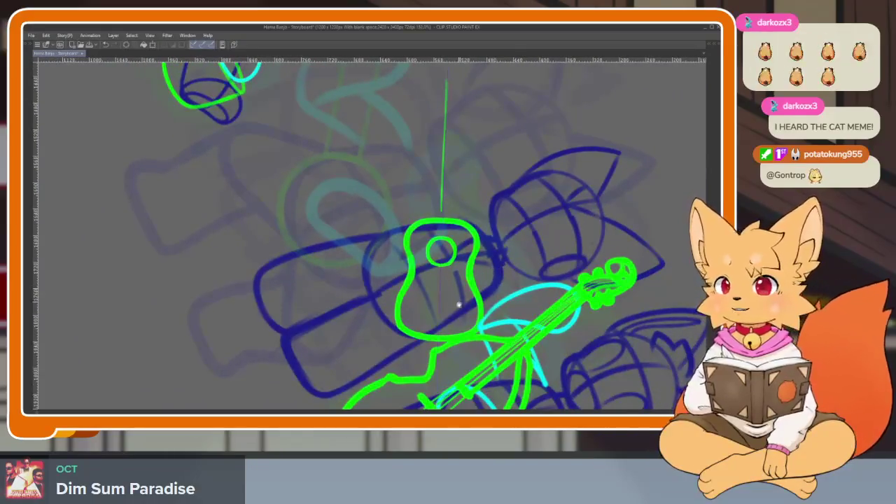
scroll(457, 299, up, 1)
scroll(394, 310, up, 1)
scroll(378, 306, up, 1)
scroll(395, 322, up, 2)
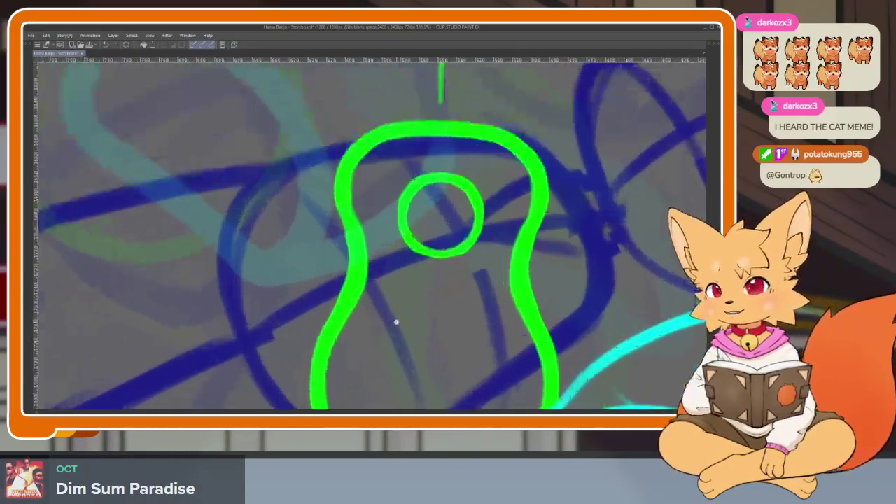
drag(396, 322, 382, 310)
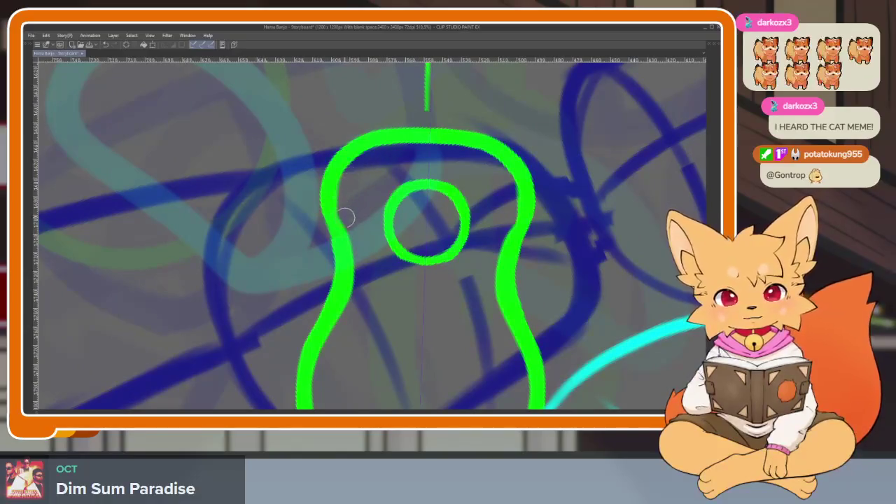
mouse_move(321, 398)
mouse_down()
mouse_move(371, 282)
mouse_move(400, 310)
mouse_move(382, 315)
mouse_up()
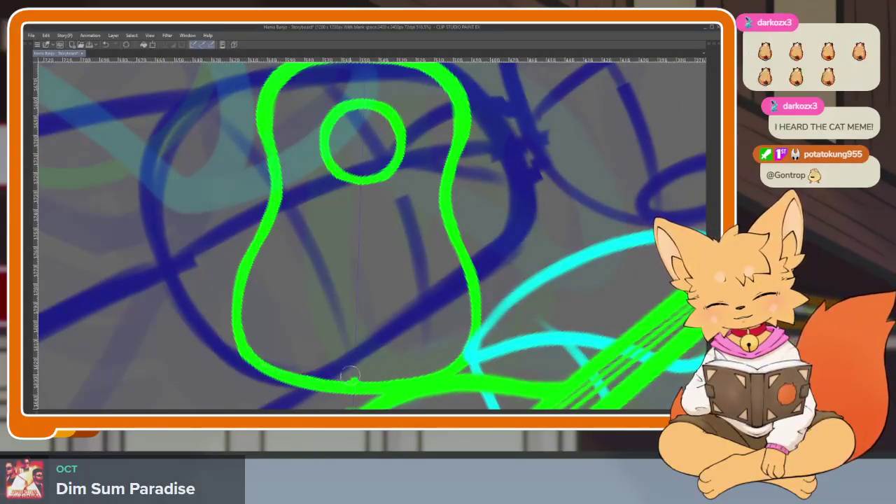
mouse_move(428, 342)
mouse_down()
mouse_move(374, 344)
mouse_move(244, 252)
mouse_up()
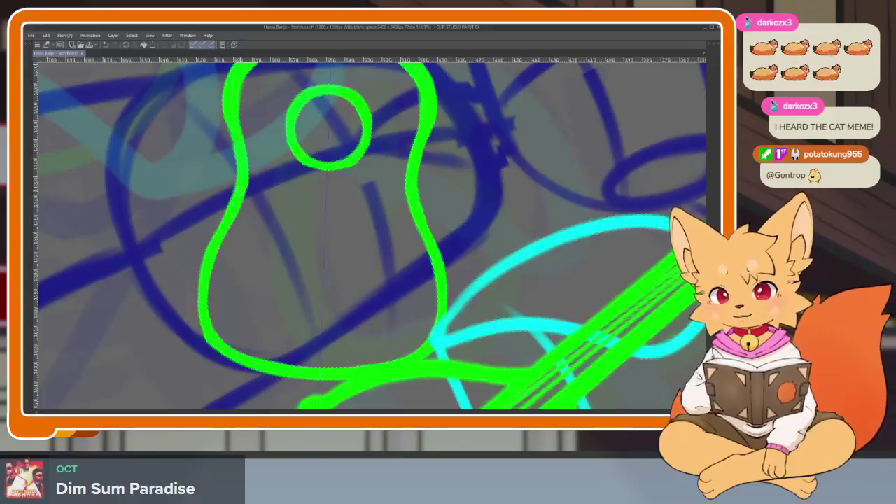
key(ctrl+z)
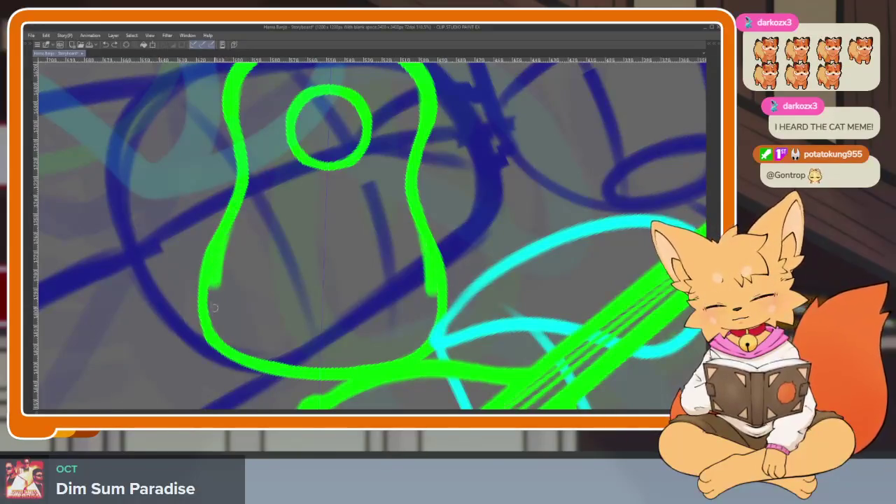
key(ctrl+y)
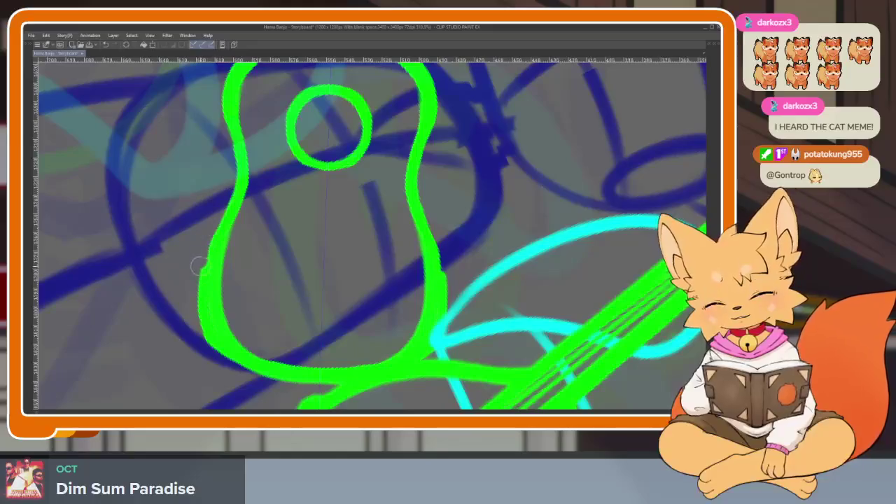
- Zoom and pan the view to the top of the guitar body
scroll(389, 313, down, 5)
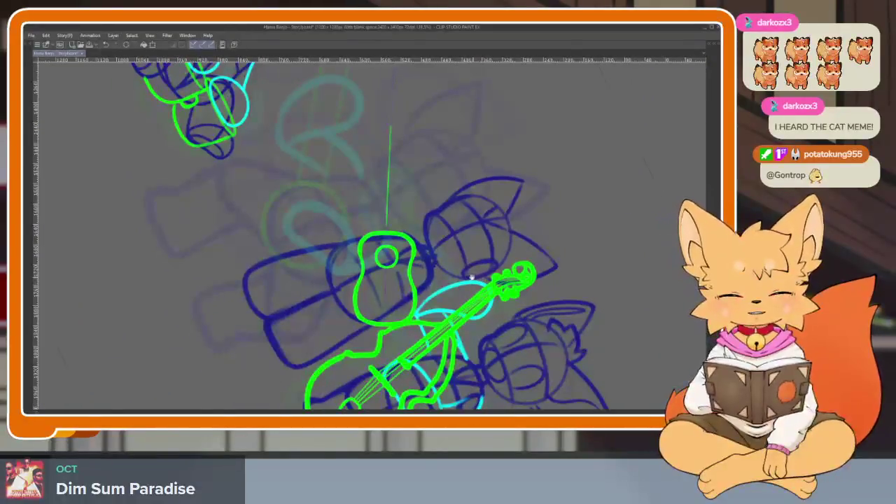
scroll(410, 323, up, 5)
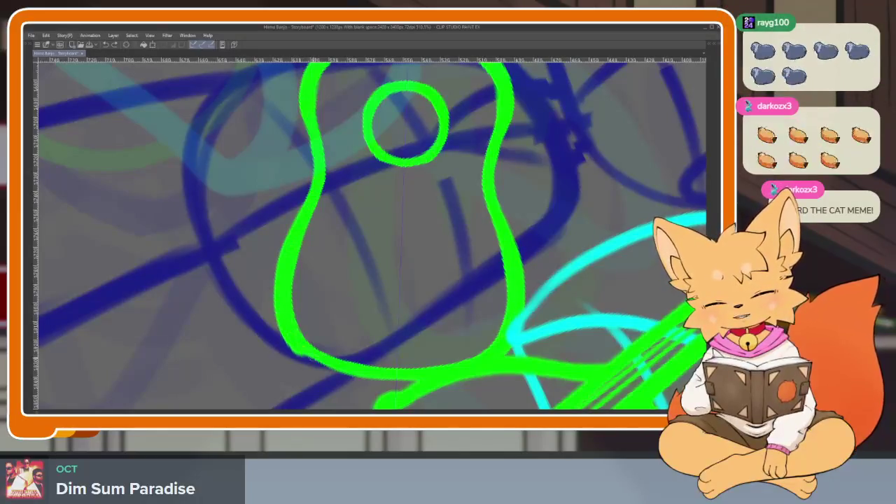
scroll(425, 376, down, 5)
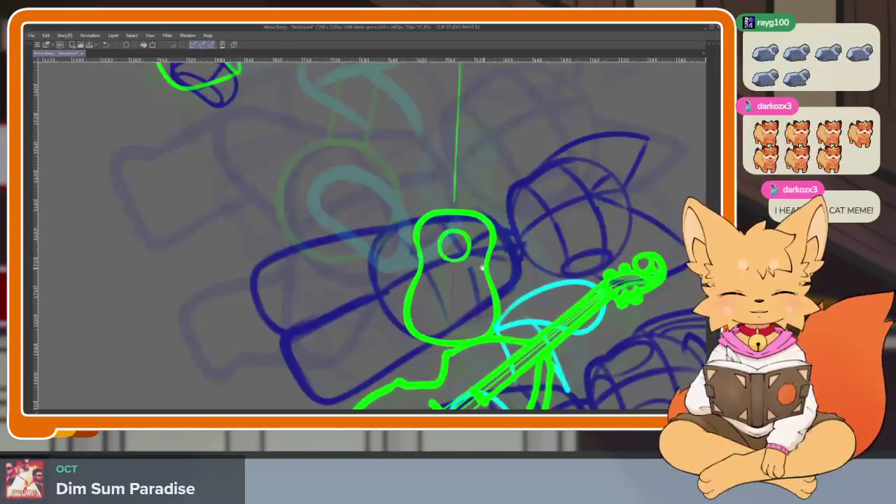
scroll(459, 299, up, 5)
scroll(424, 319, up, 3)
scroll(425, 322, up, 1)
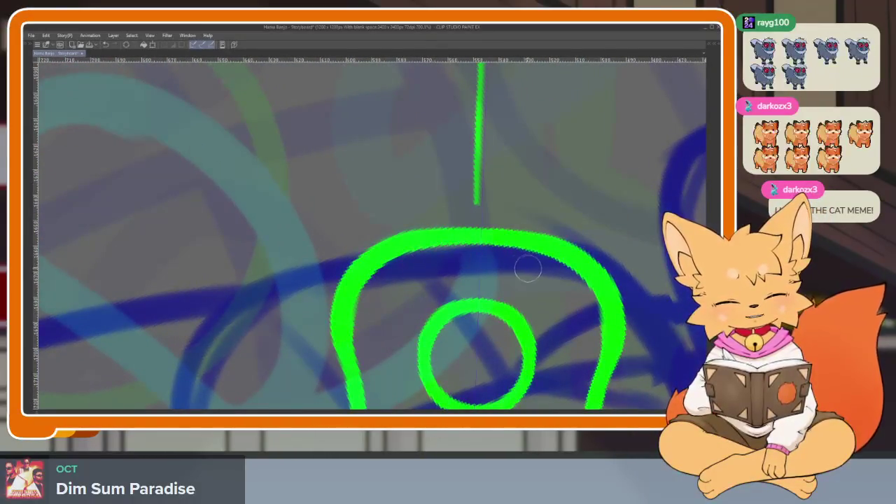
drag(527, 268, 418, 279)
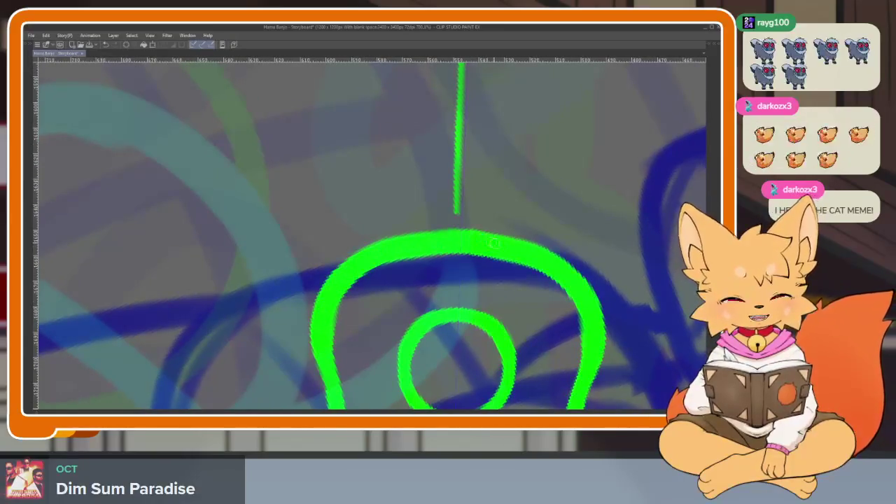
scroll(490, 241, down, 3)
scroll(462, 294, down, 2)
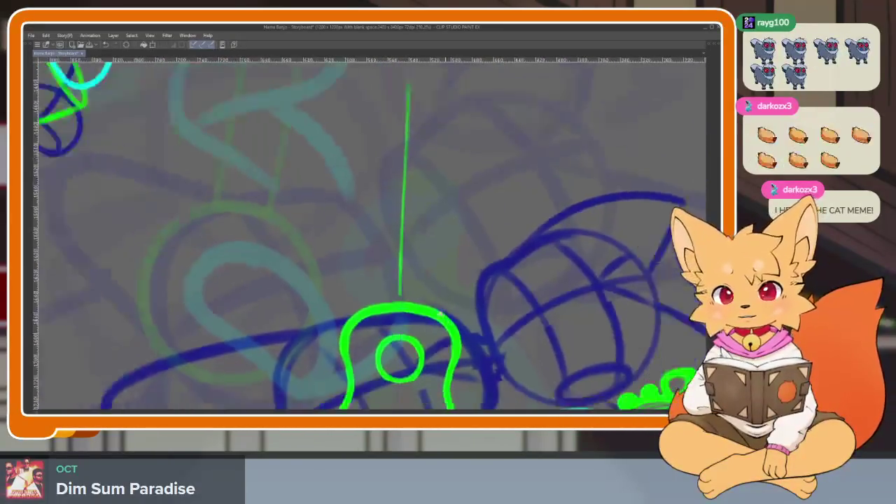
- Replace the old neck outline with a new top cap, undoing the rough side strokes
scroll(434, 308, down, 2)
scroll(439, 303, up, 2)
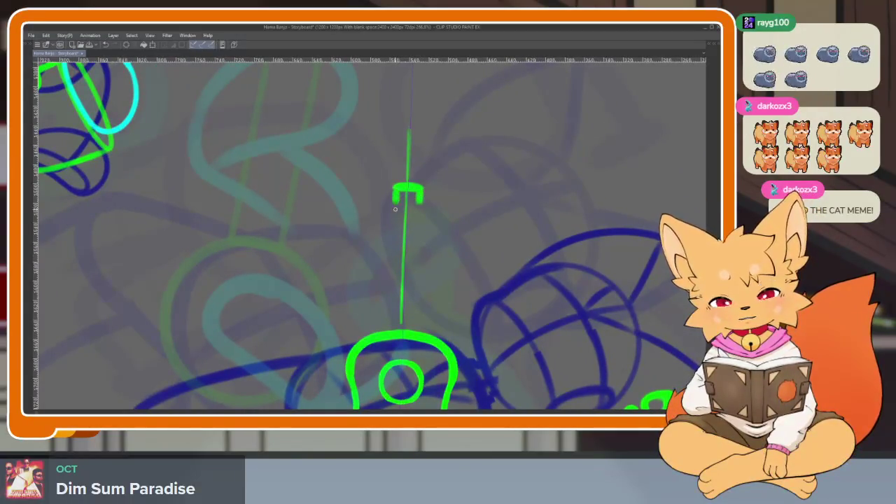
key(ctrl+z)
key(ctrl+z)
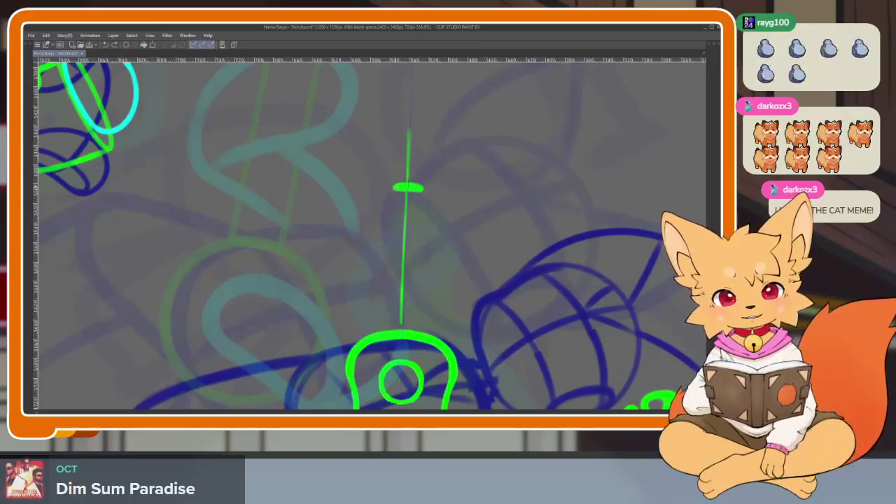
mouse_move(396, 218)
mouse_down()
mouse_move(420, 219)
mouse_move(397, 280)
mouse_up()
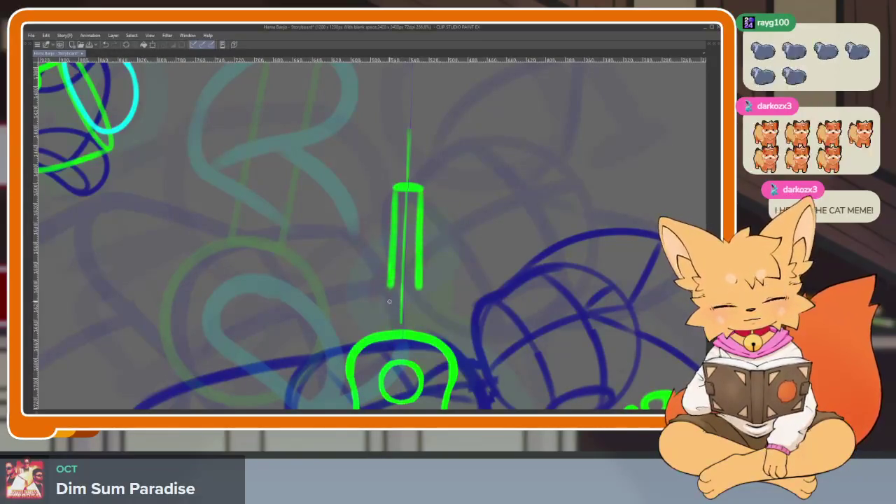
drag(420, 196, 420, 354)
key(ctrl+z)
key(ctrl+z)
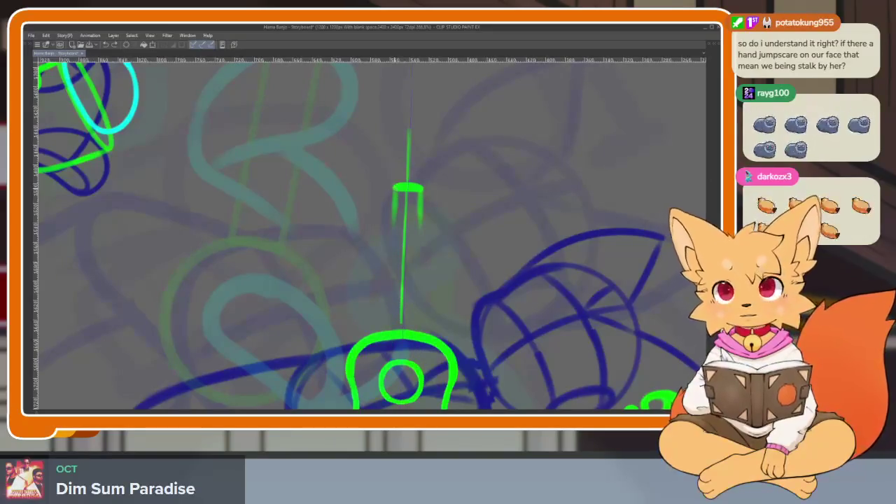
- Draw both parallel neck side lines down into the guitar body and review them
drag(420, 210, 418, 277)
drag(394, 210, 392, 276)
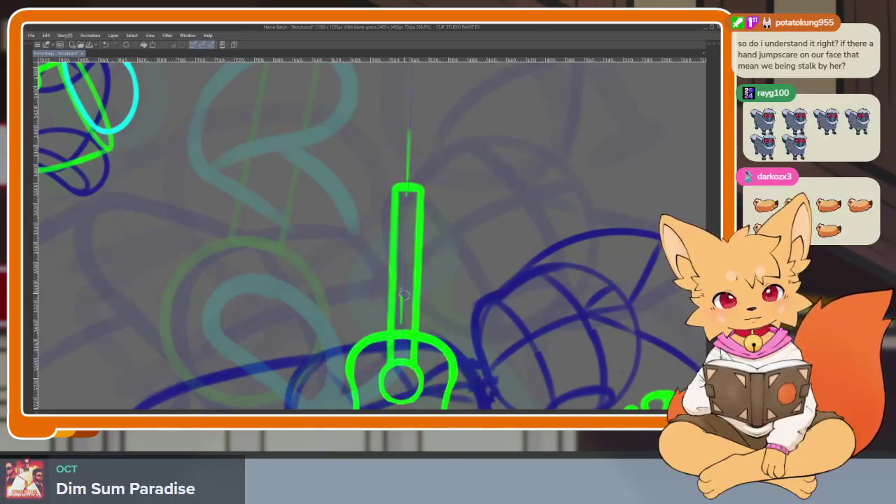
scroll(404, 292, down, 5)
scroll(474, 306, up, 4)
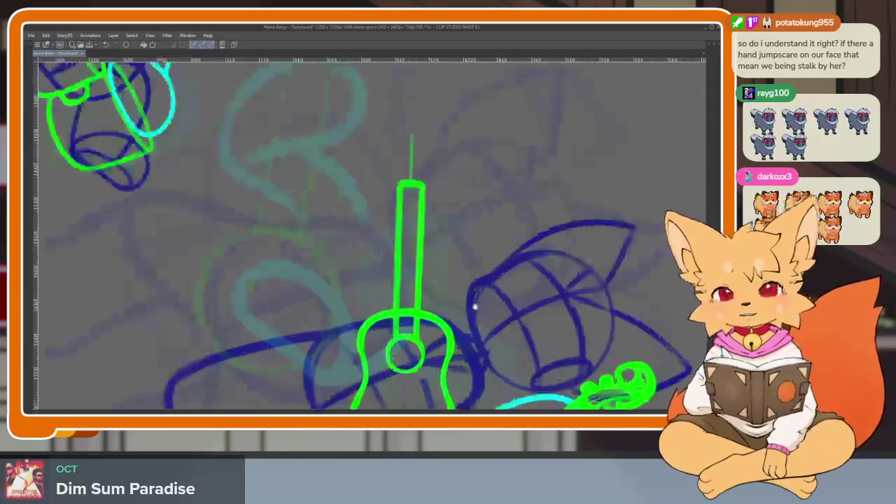
drag(474, 306, 451, 308)
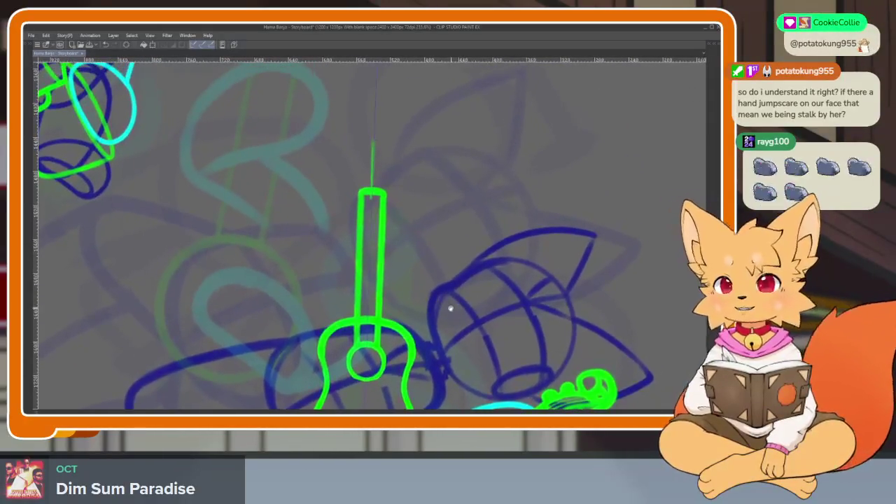
scroll(448, 308, up, 2)
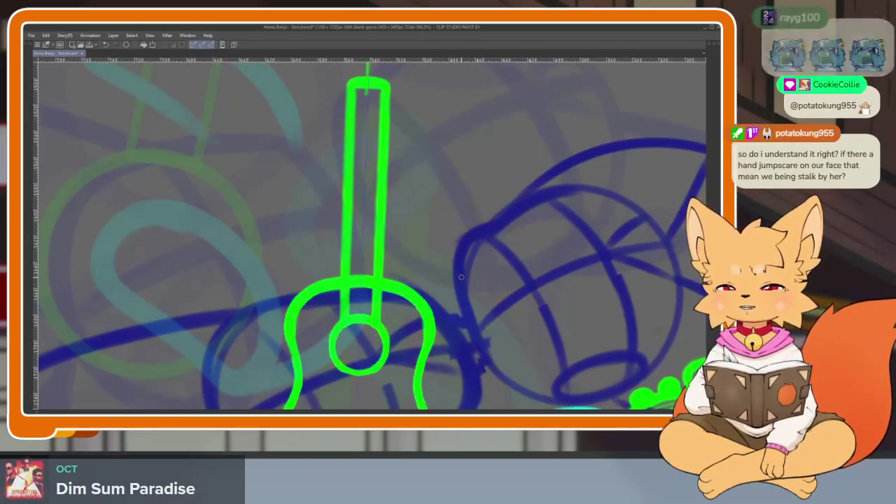
scroll(441, 294, up, 2)
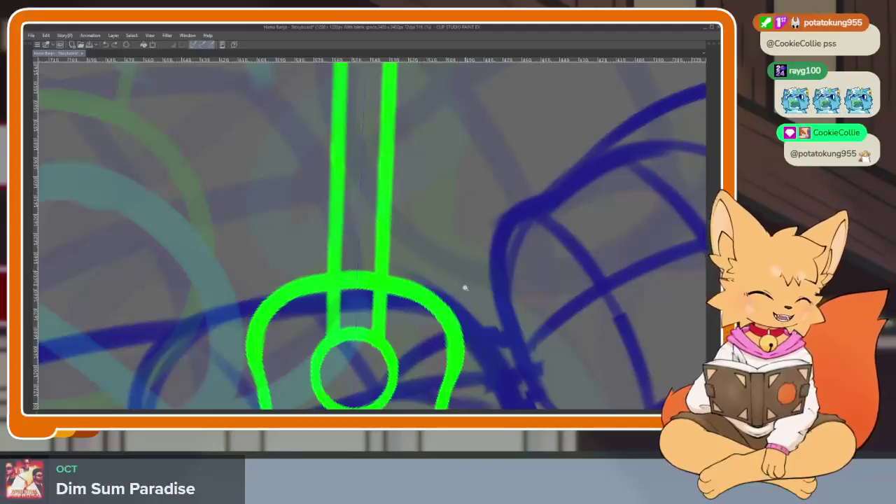
scroll(464, 283, down, 3)
scroll(450, 286, down, 2)
scroll(426, 240, up, 5)
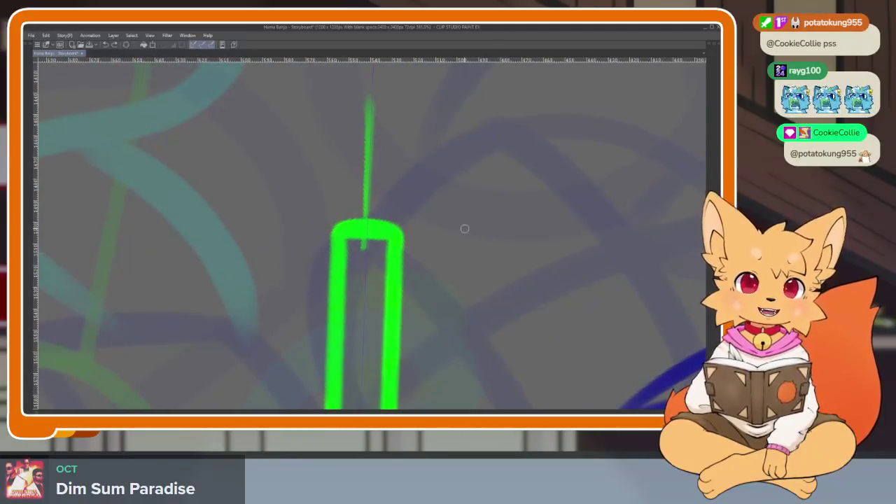